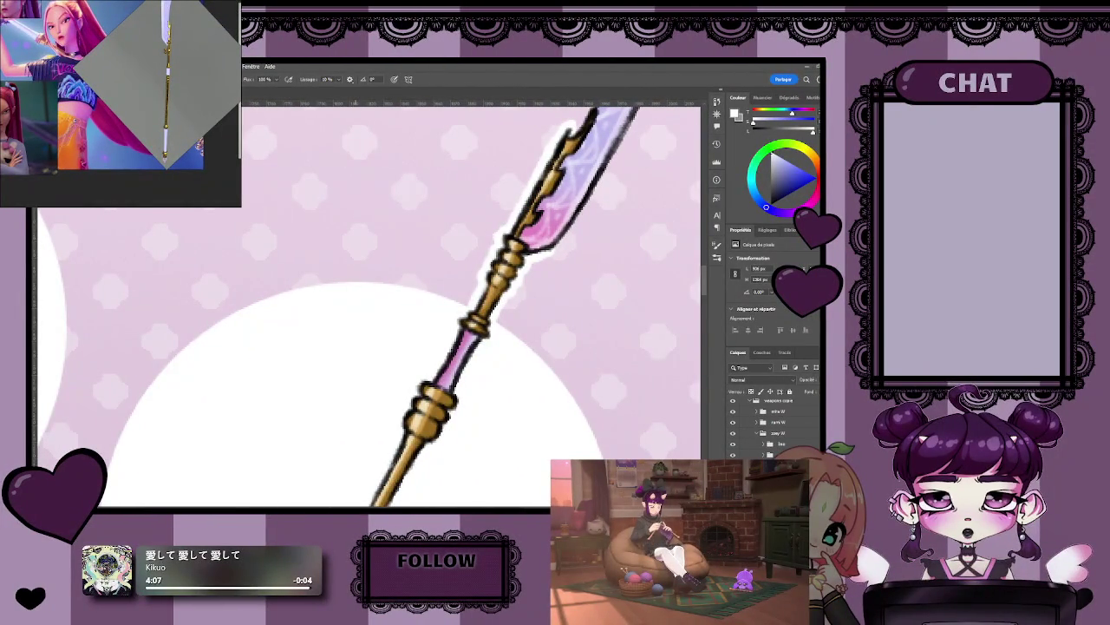
- Scroll and pan the canvas to frame the glaive and the sword together
scroll(365, 303, down, 2)
scroll(364, 304, down, 2)
scroll(365, 303, down, 2)
scroll(364, 303, down, 1)
scroll(364, 330, up, 2)
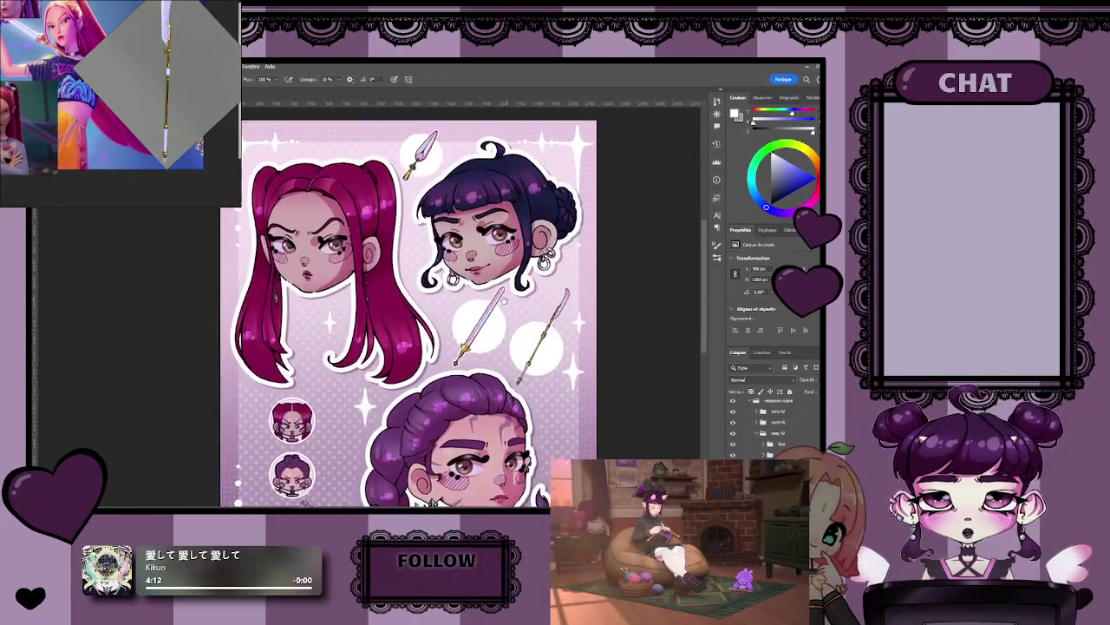
scroll(508, 308, up, 2)
scroll(509, 308, up, 2)
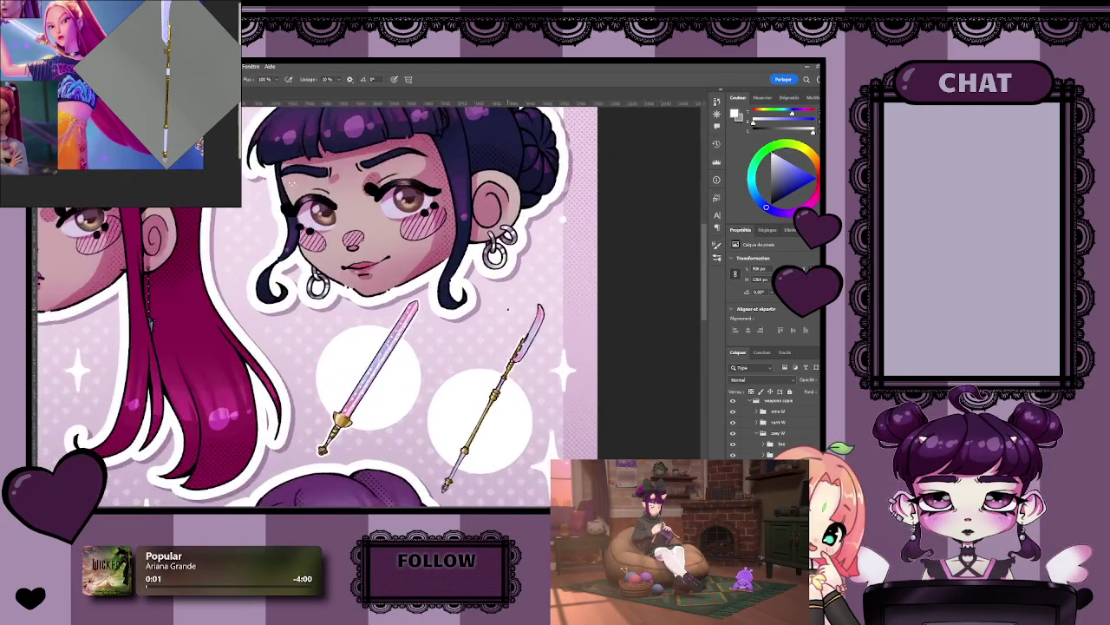
scroll(508, 308, up, 2)
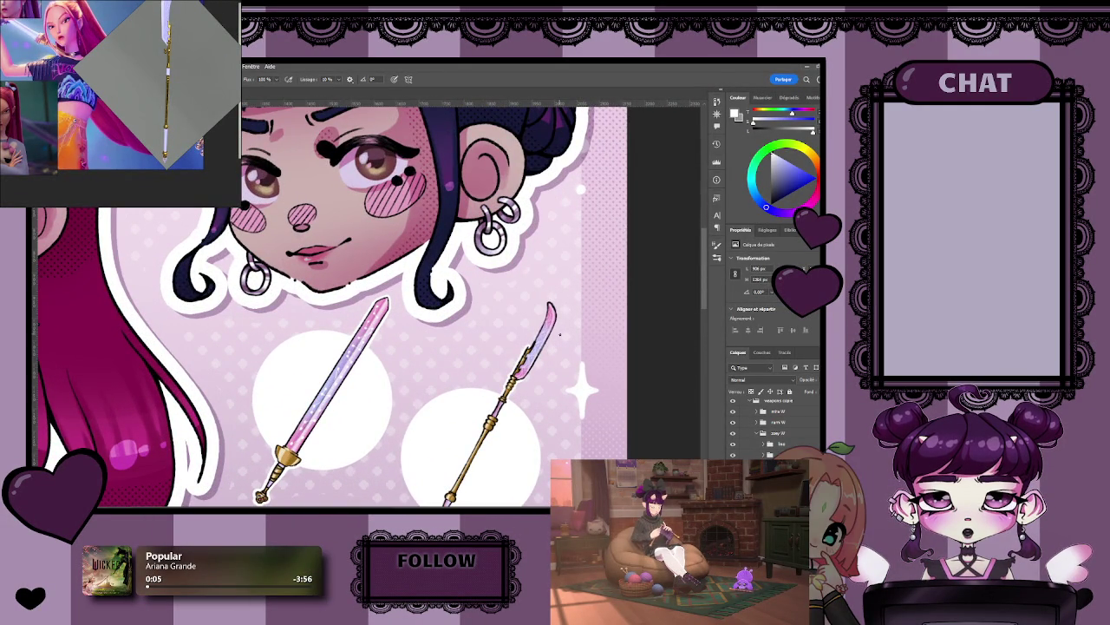
scroll(539, 445, up, 2)
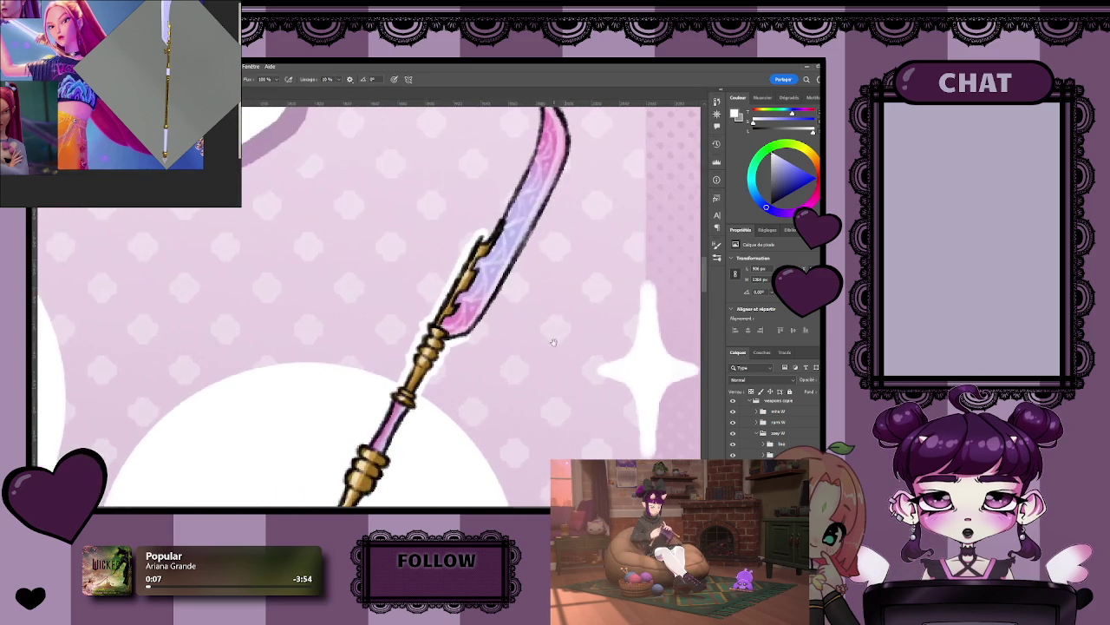
scroll(458, 350, up, 1)
scroll(458, 350, right, 1)
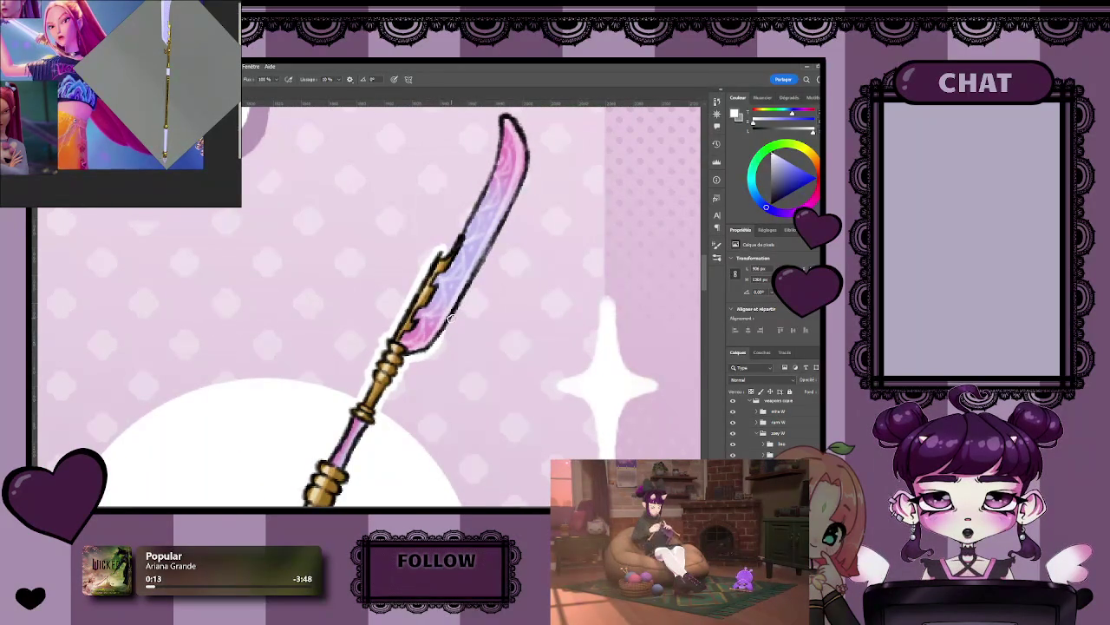
scroll(443, 333, down, 2)
scroll(468, 328, down, 2)
scroll(501, 321, down, 2)
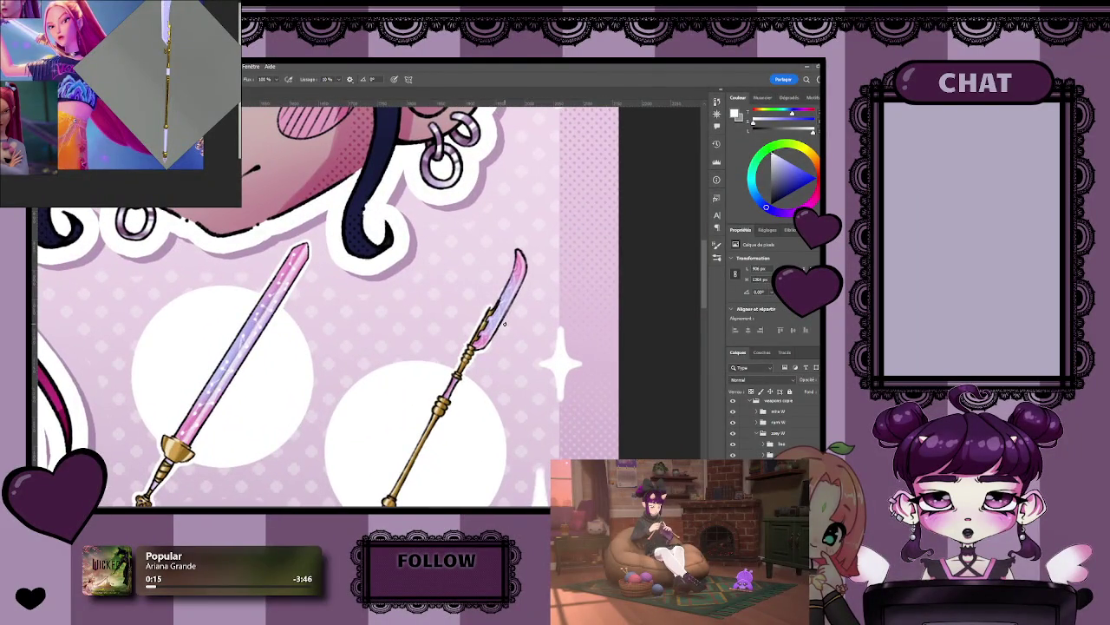
drag(501, 320, 476, 328)
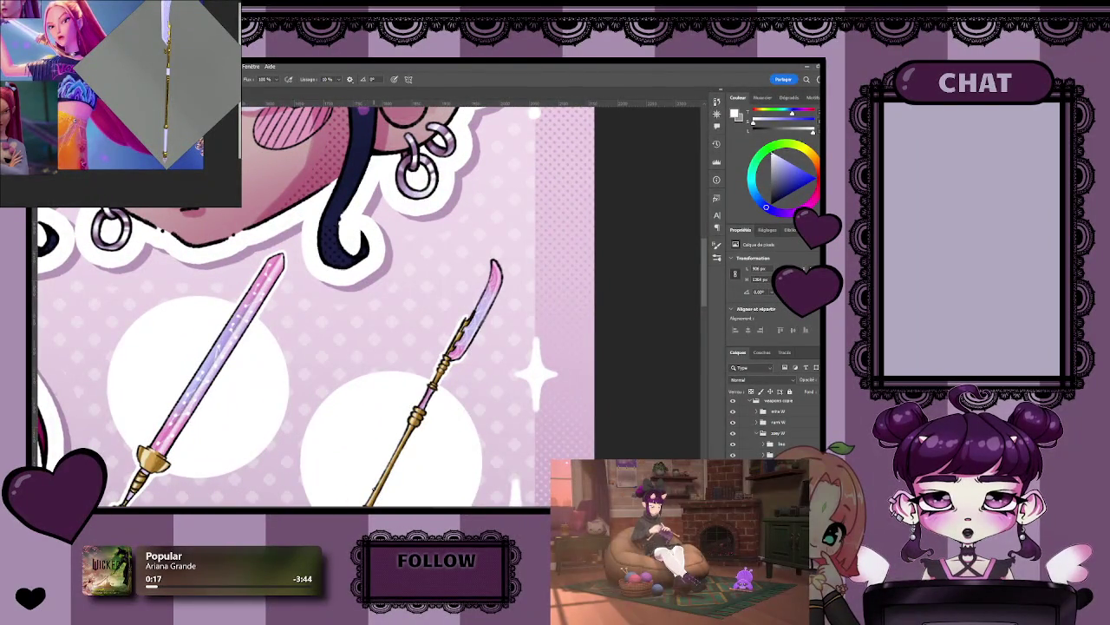
scroll(495, 328, up, 2)
scroll(503, 327, up, 2)
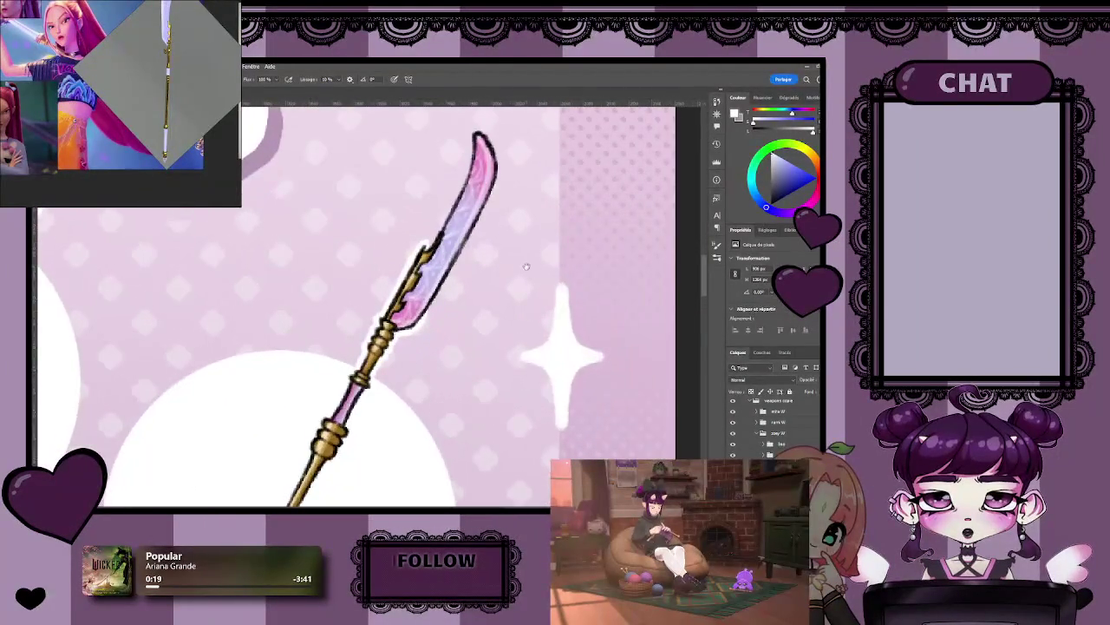
scroll(508, 326, up, 2)
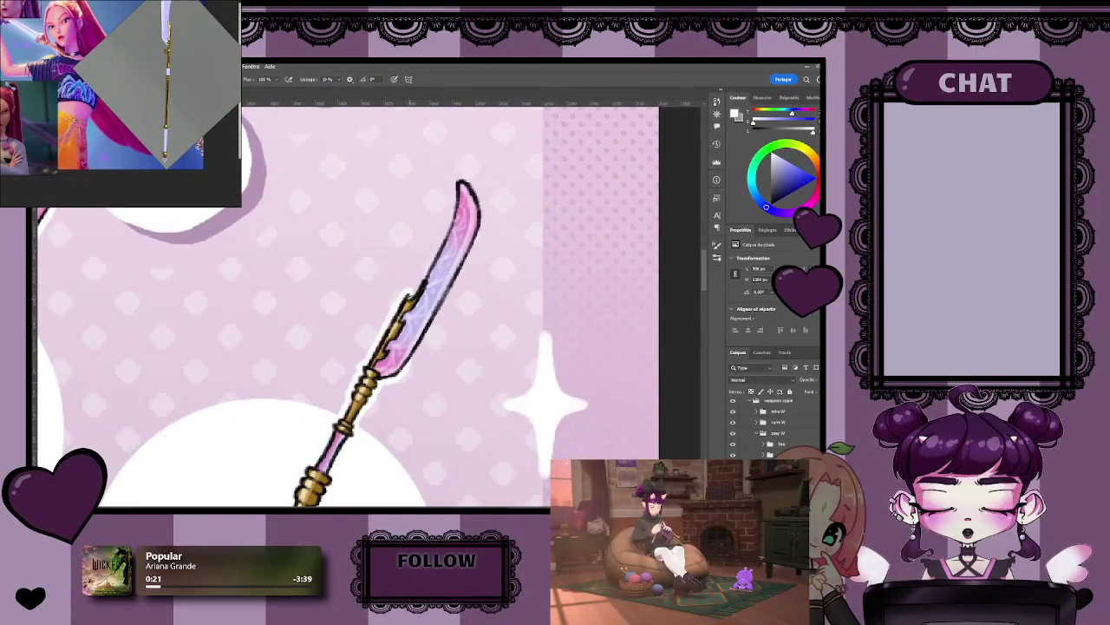
- Paint a pale sheen along the glaive blade's edges all the way up to its tip
drag(412, 286, 417, 289)
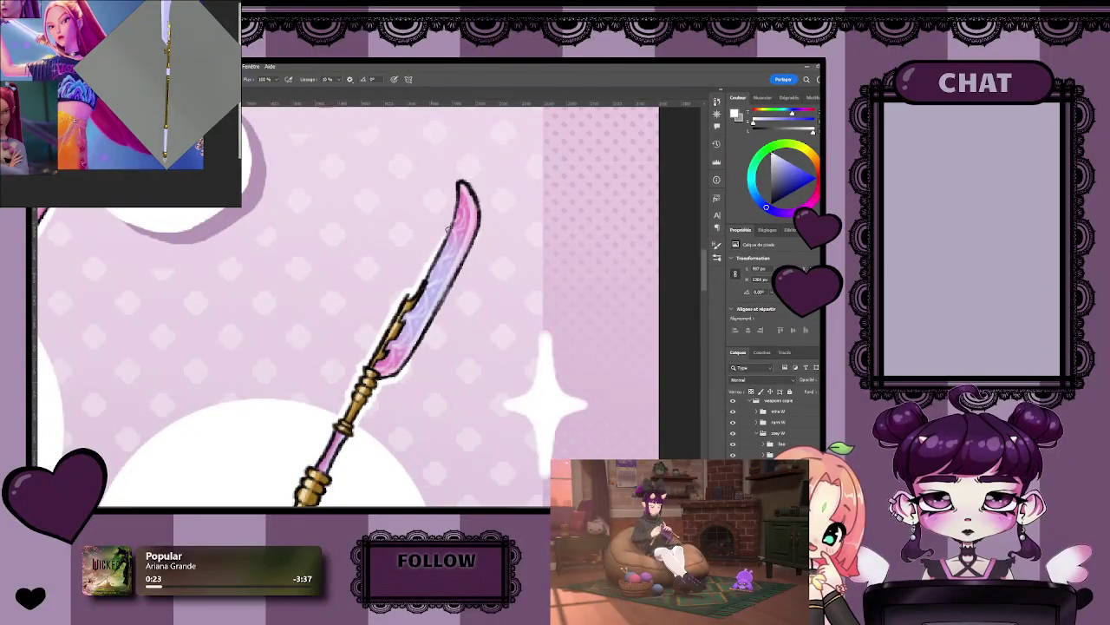
mouse_move(456, 208)
mouse_down()
mouse_move(449, 221)
mouse_move(454, 178)
mouse_up()
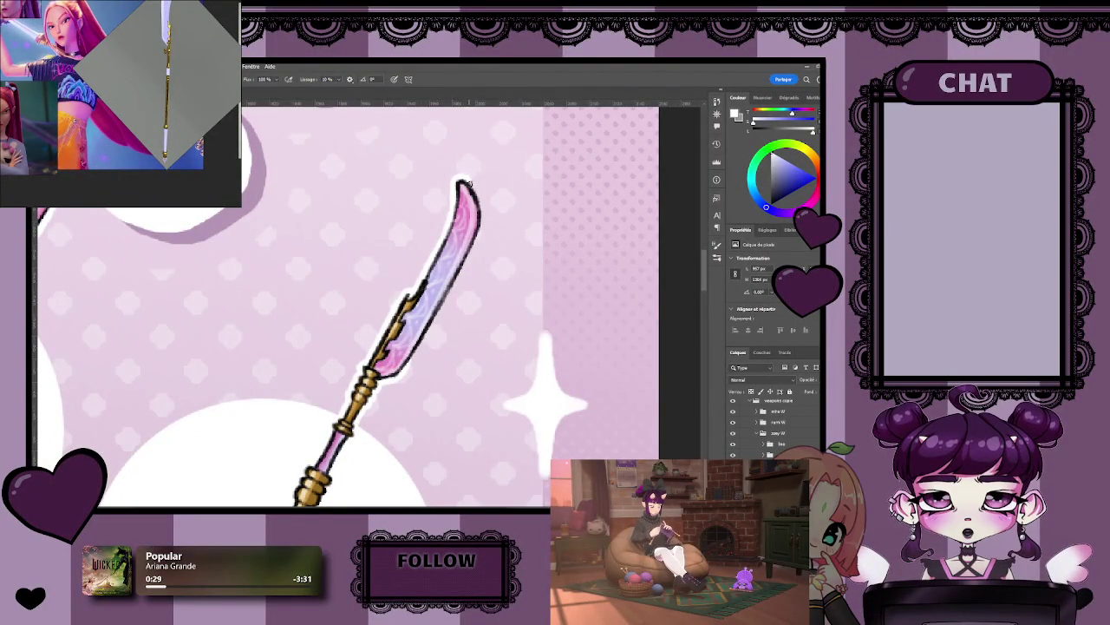
drag(465, 182, 482, 208)
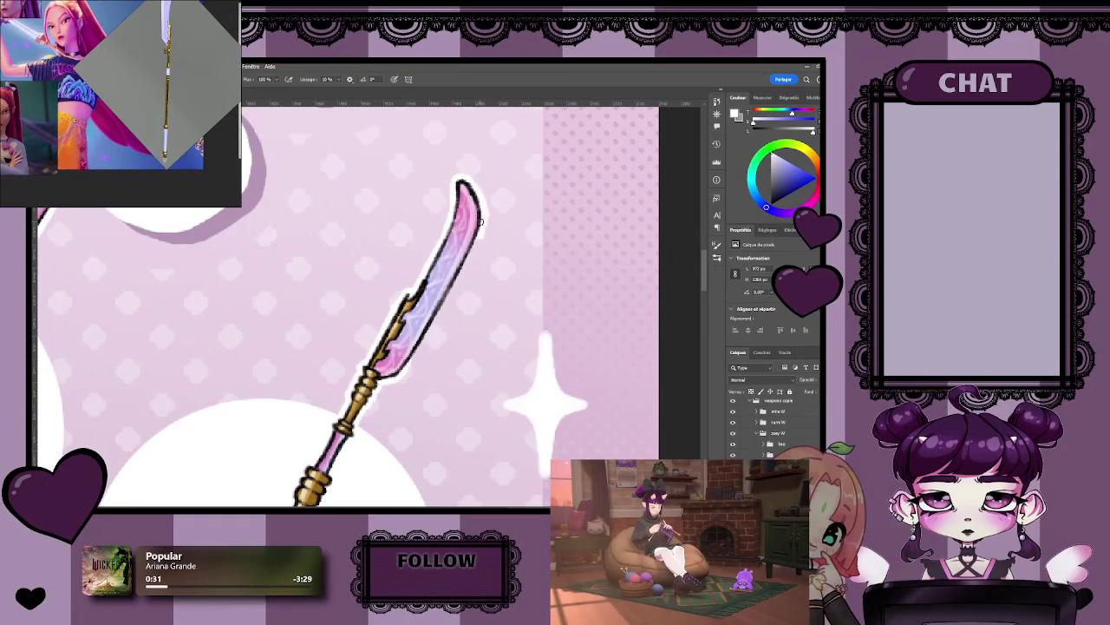
key(space)
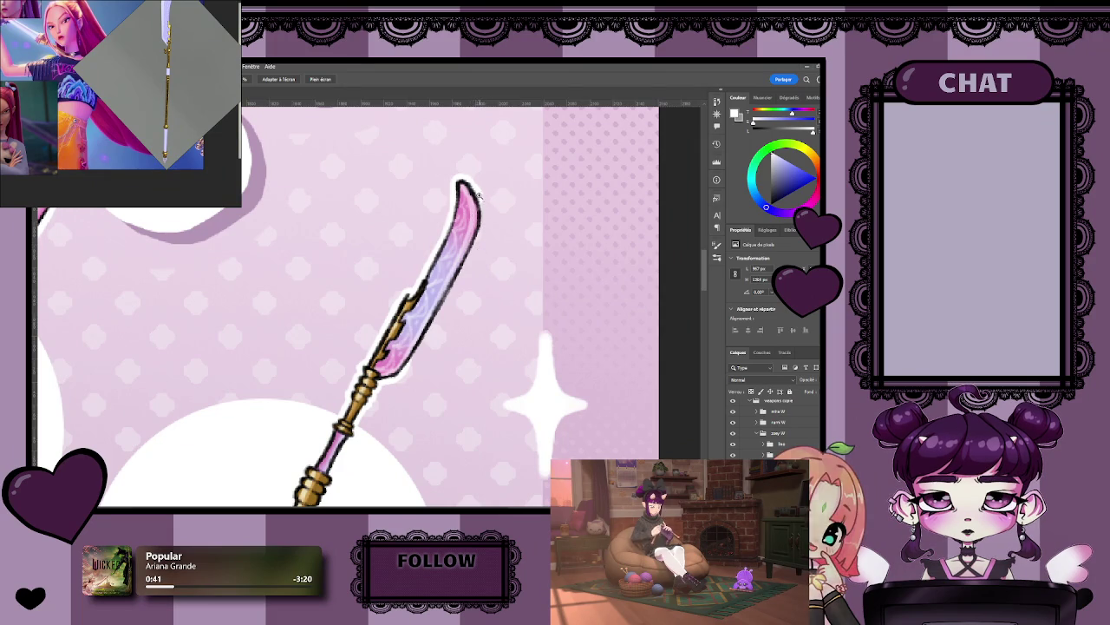
key(b)
drag(476, 196, 477, 237)
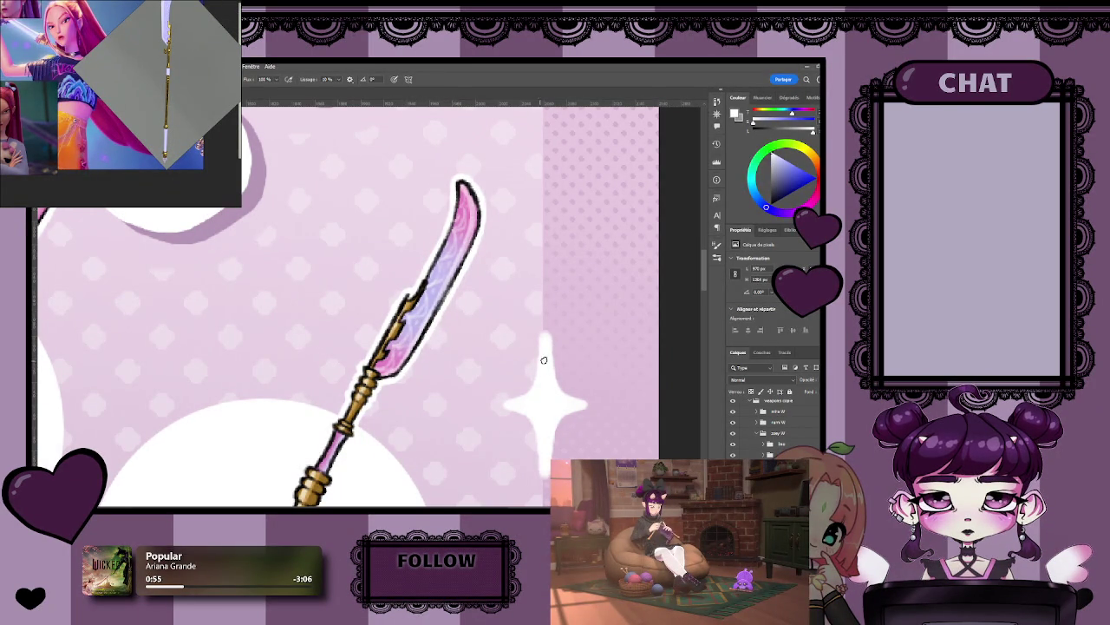
scroll(539, 361, down, 2)
scroll(521, 347, down, 2)
scroll(481, 324, down, 1)
scroll(481, 324, down, 1)
key(space)
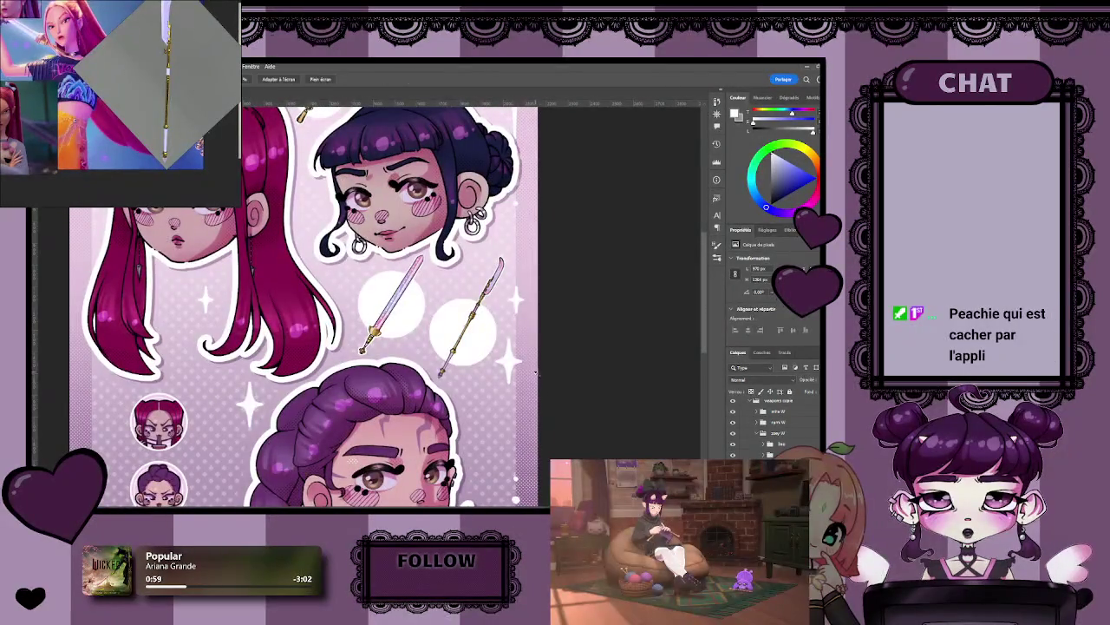
scroll(536, 371, up, 2)
scroll(537, 265, up, 2)
drag(538, 219, 520, 251)
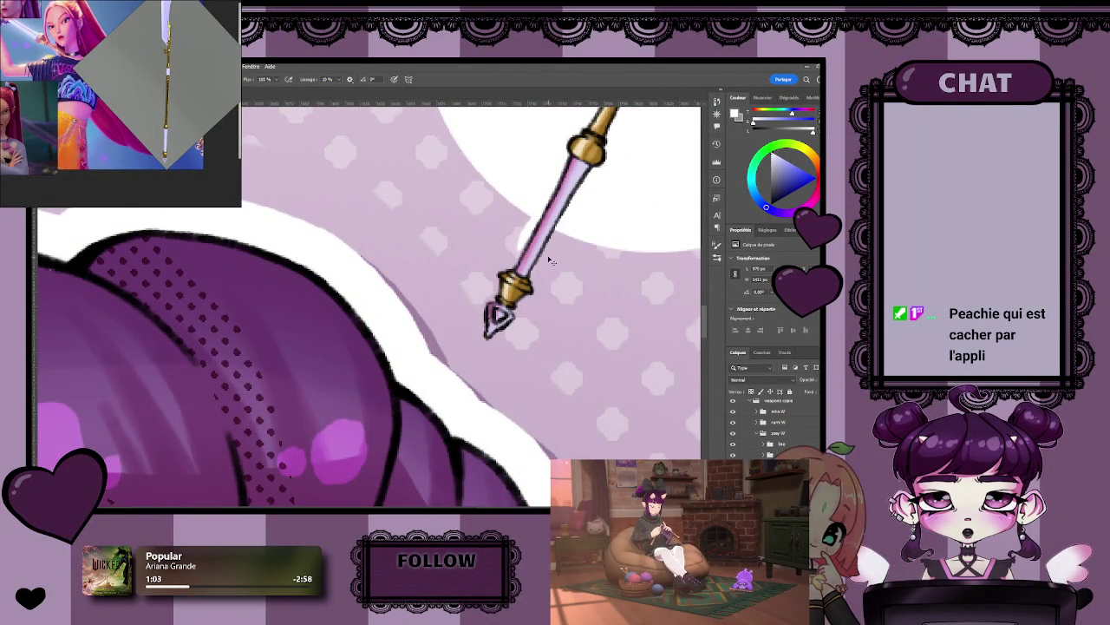
drag(523, 244, 518, 253)
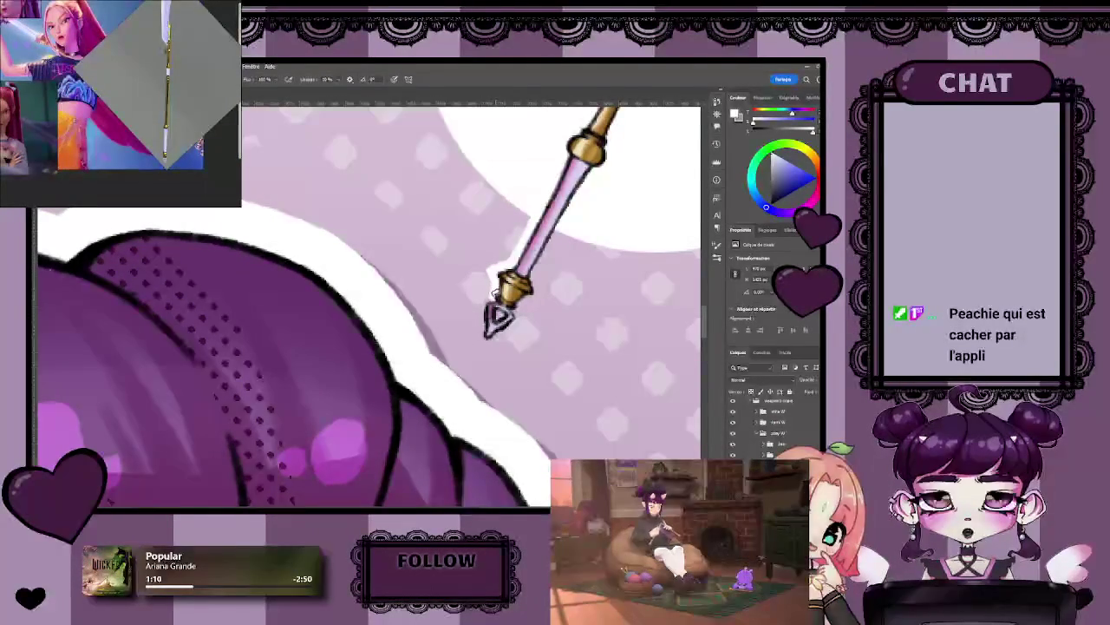
mouse_move(496, 282)
mouse_down()
mouse_move(480, 316)
mouse_move(511, 328)
mouse_up()
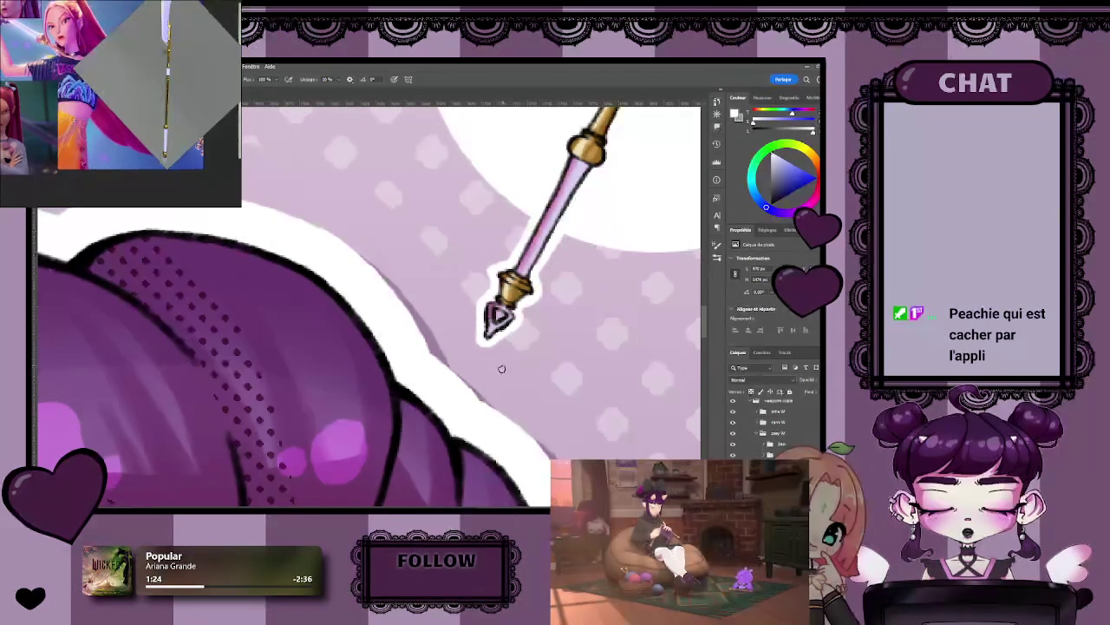
scroll(499, 383, down, 3)
scroll(521, 340, up, 3)
drag(538, 353, 531, 295)
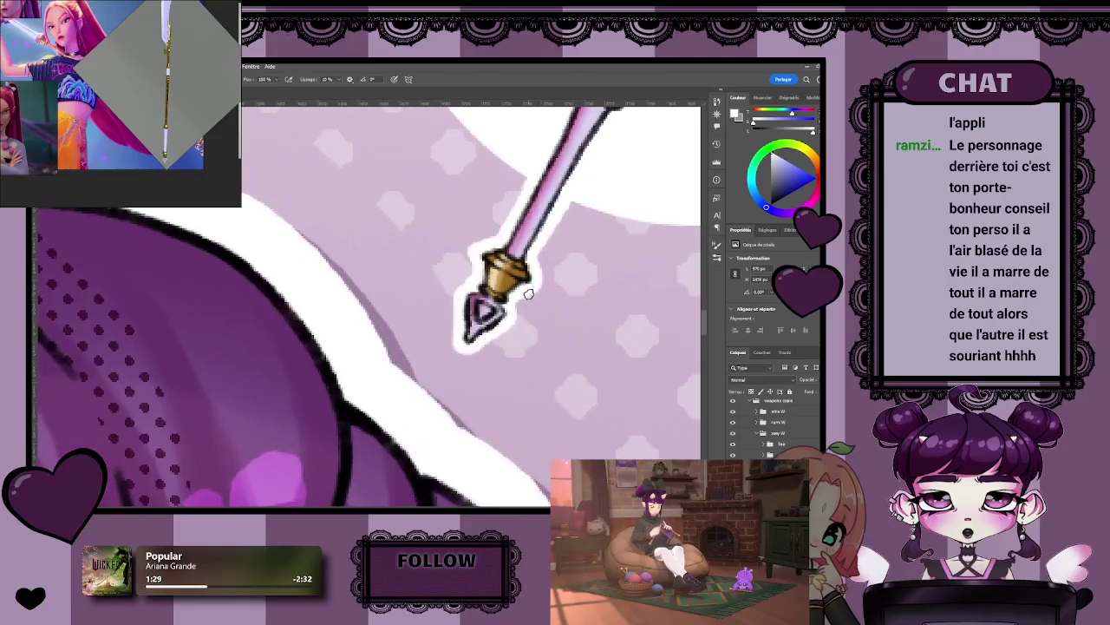
key(e)
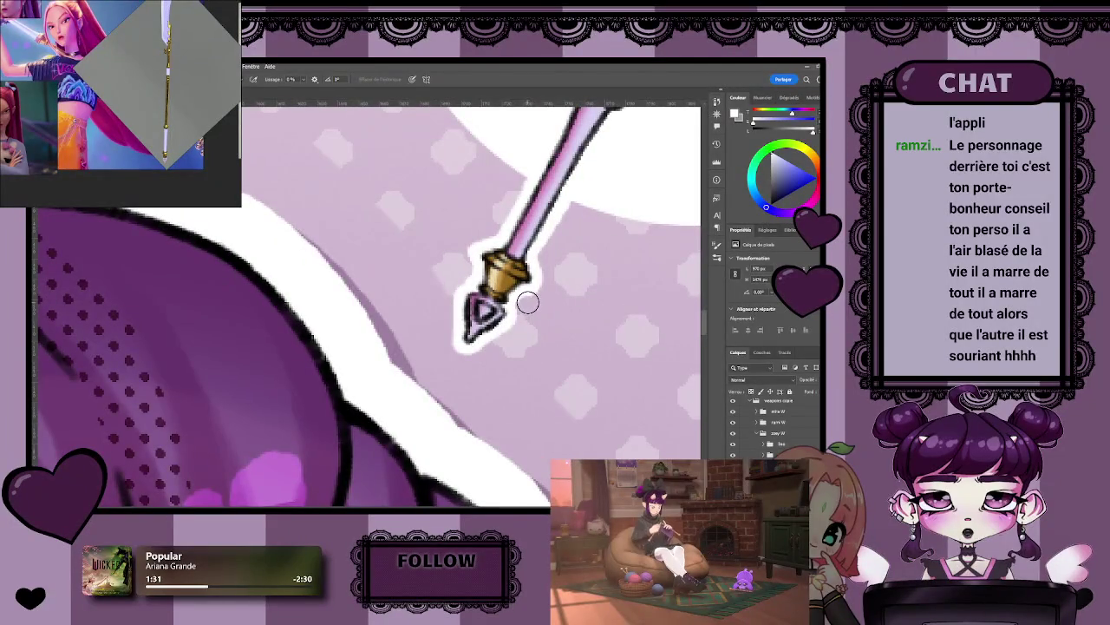
key(z)
mouse_move(570, 351)
mouse_down()
mouse_move(498, 349)
mouse_move(531, 341)
mouse_up()
key(b)
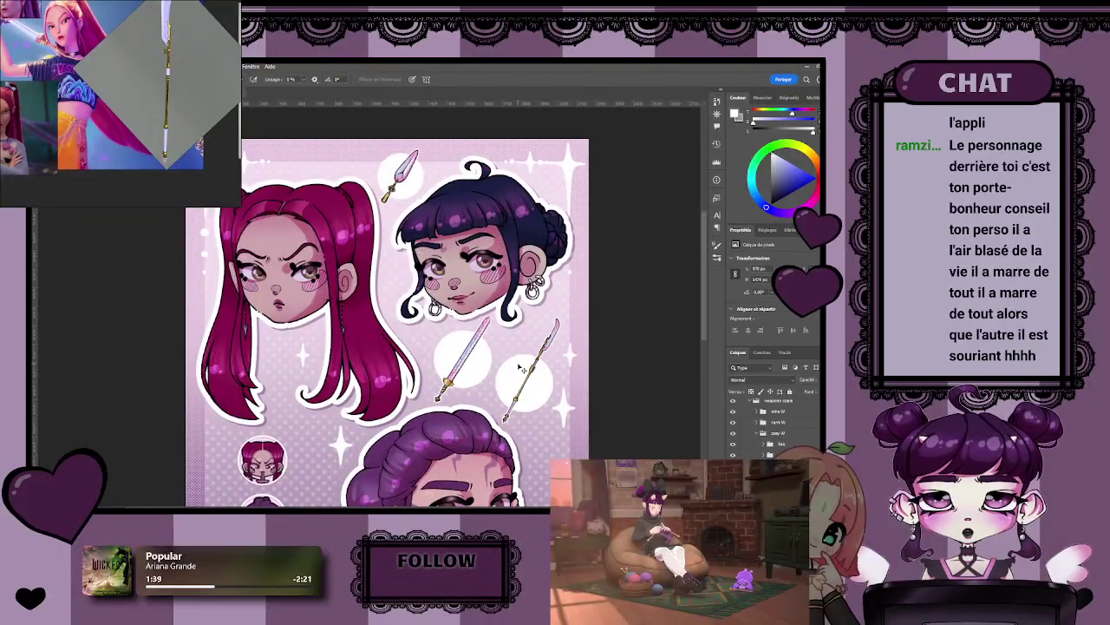
key(ctrl+plus)
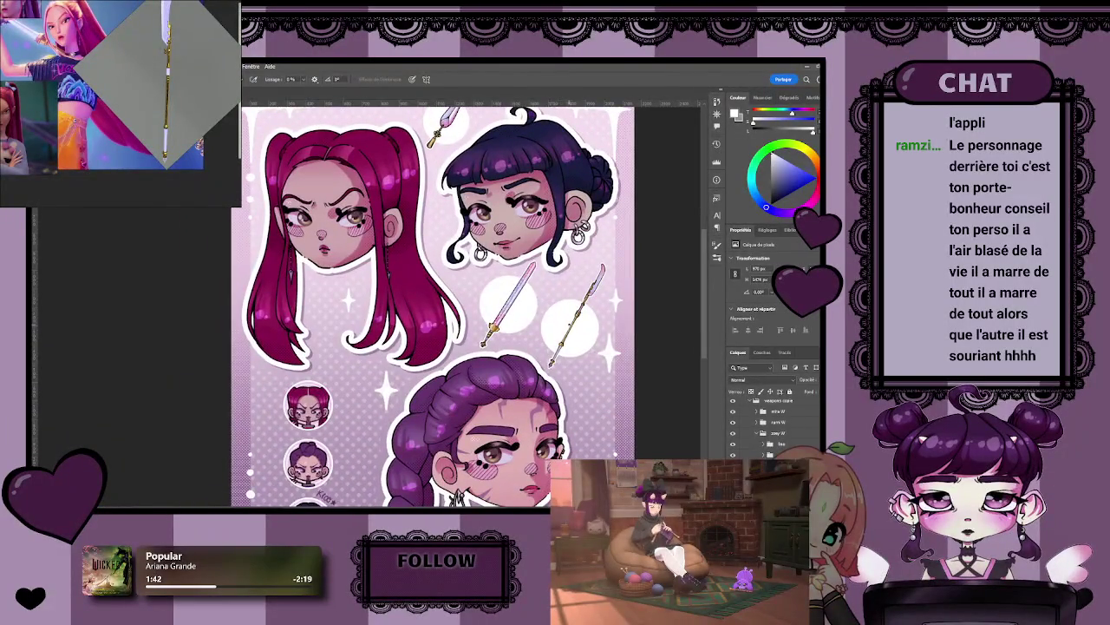
key(z)
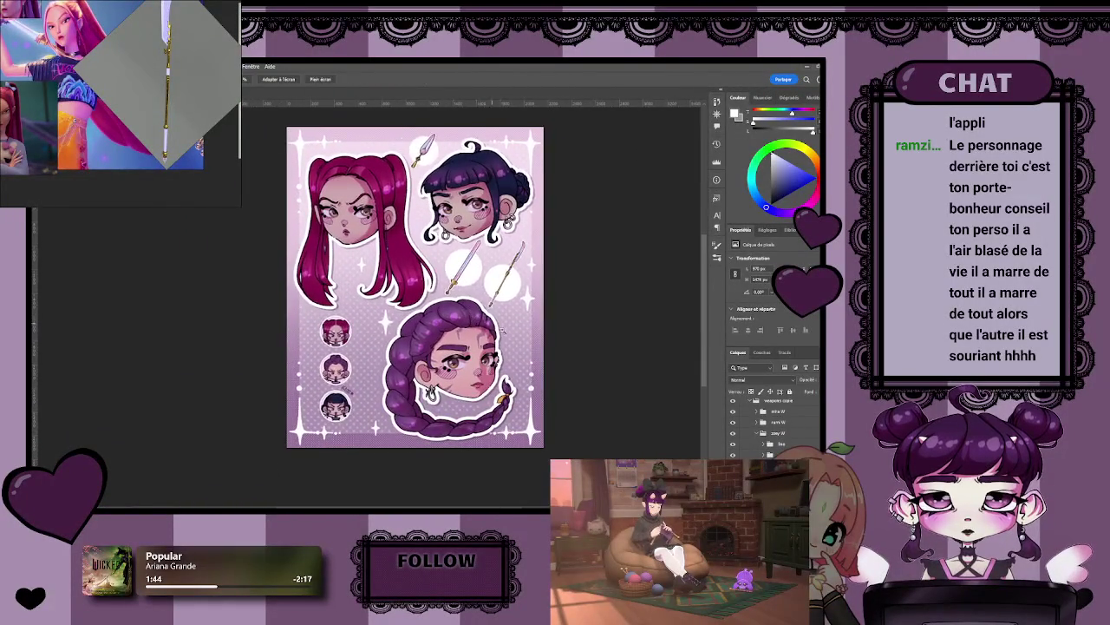
key(ctrl+plus)
key(b)
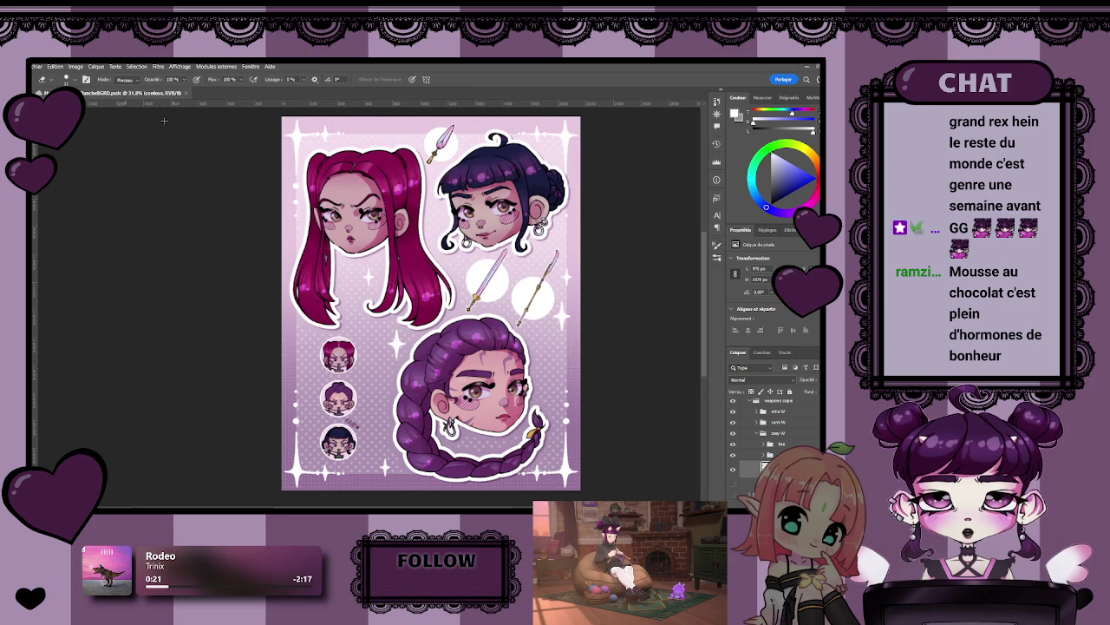
click(186, 93)
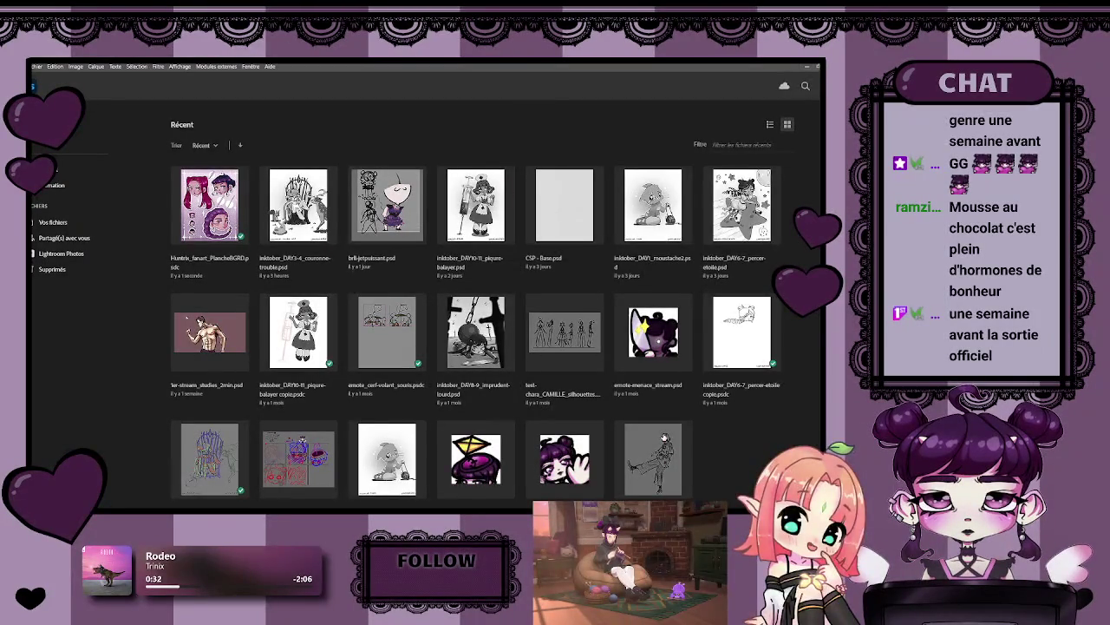
- Open the blank grey canvas file from the Home screen's recent files
click(655, 456)
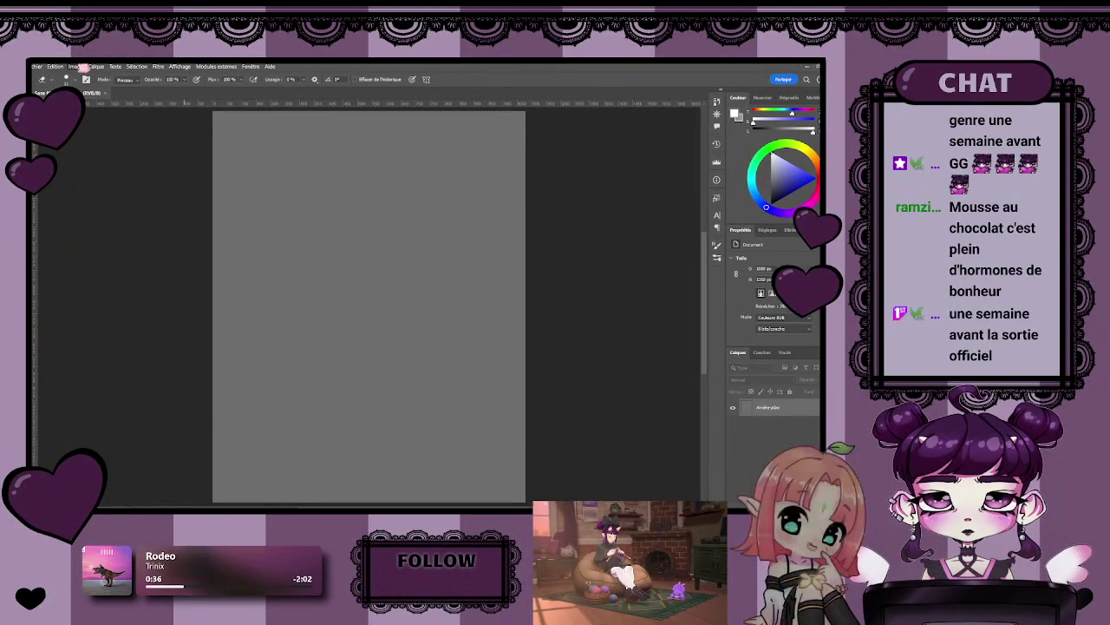
key(h)
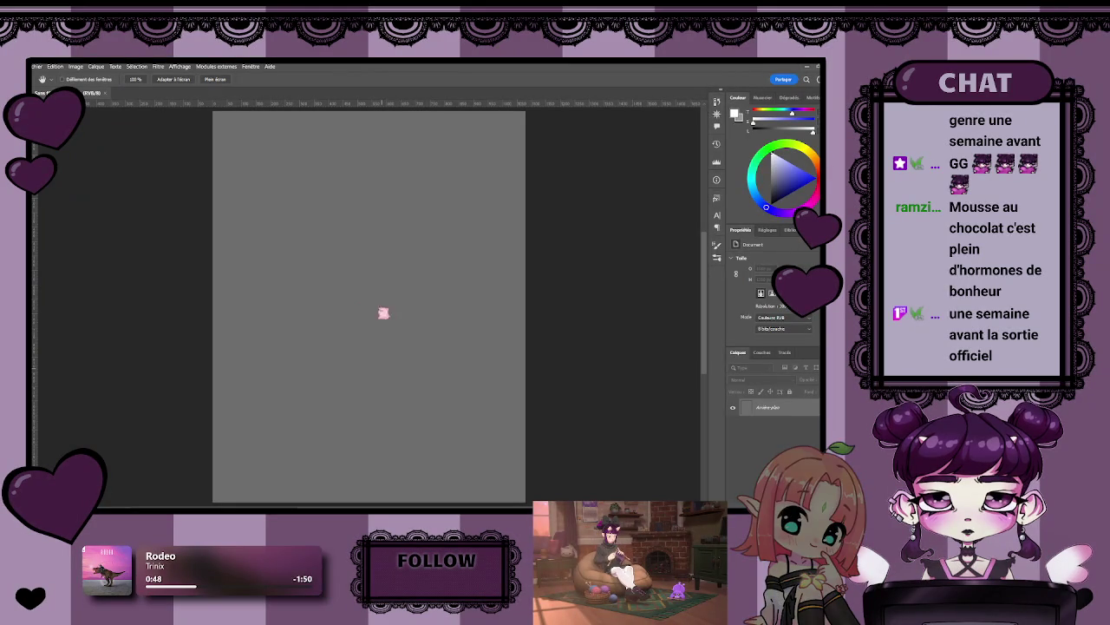
key(b)
scroll(463, 390, down, 3)
drag(463, 390, 408, 288)
scroll(408, 288, up, 1)
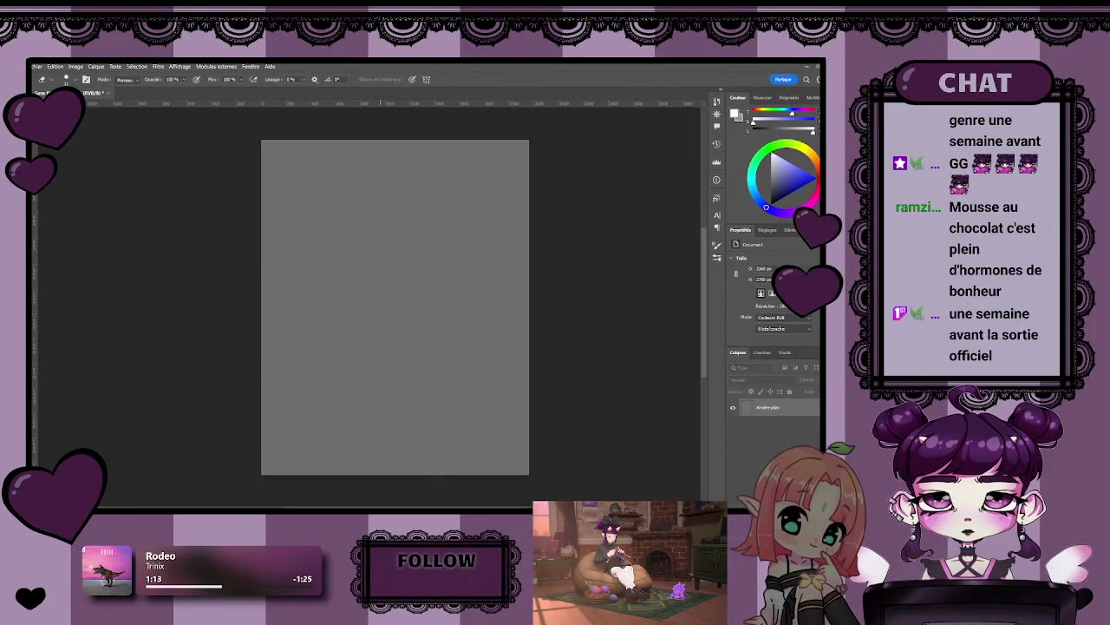
scroll(401, 180, down, 2)
scroll(436, 275, up, 3)
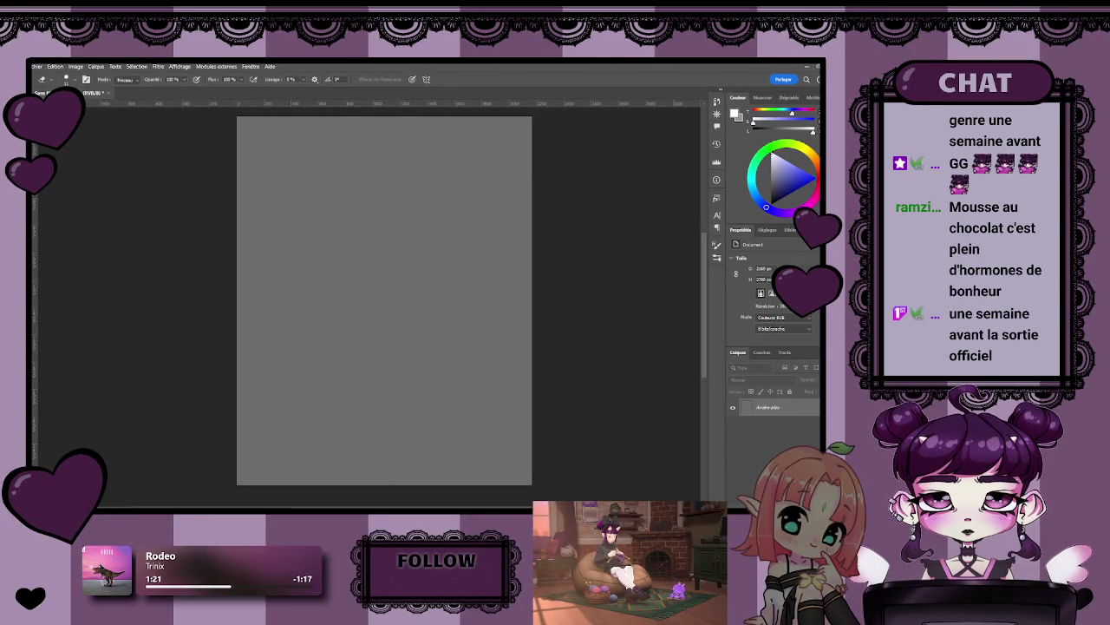
- Add a white Fond 1 fill layer above the grey background and hide it
key(Return)
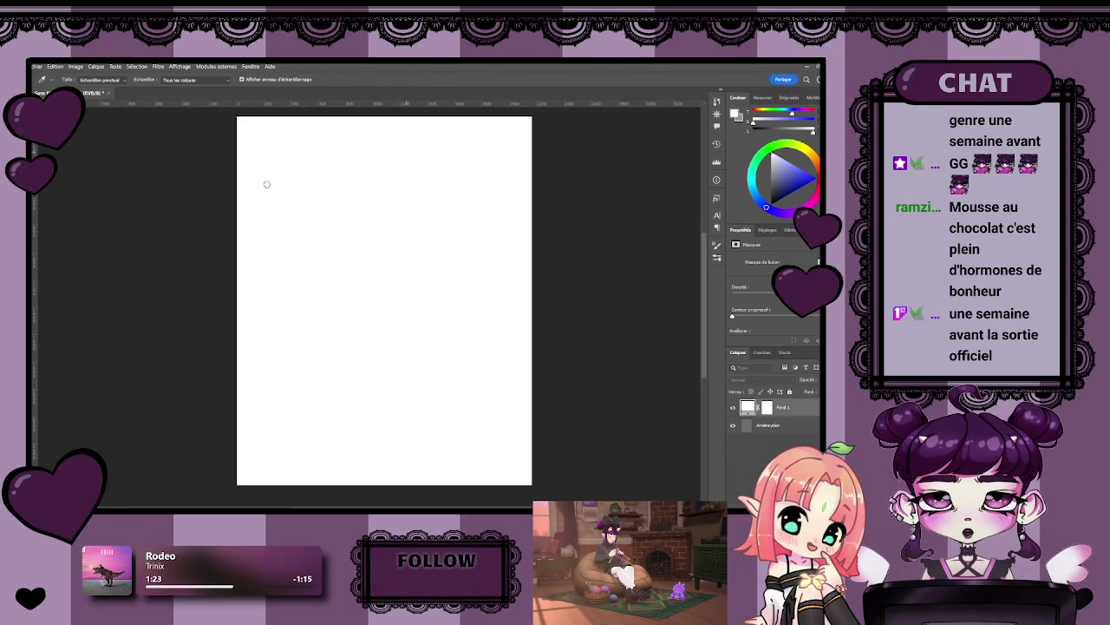
key(e)
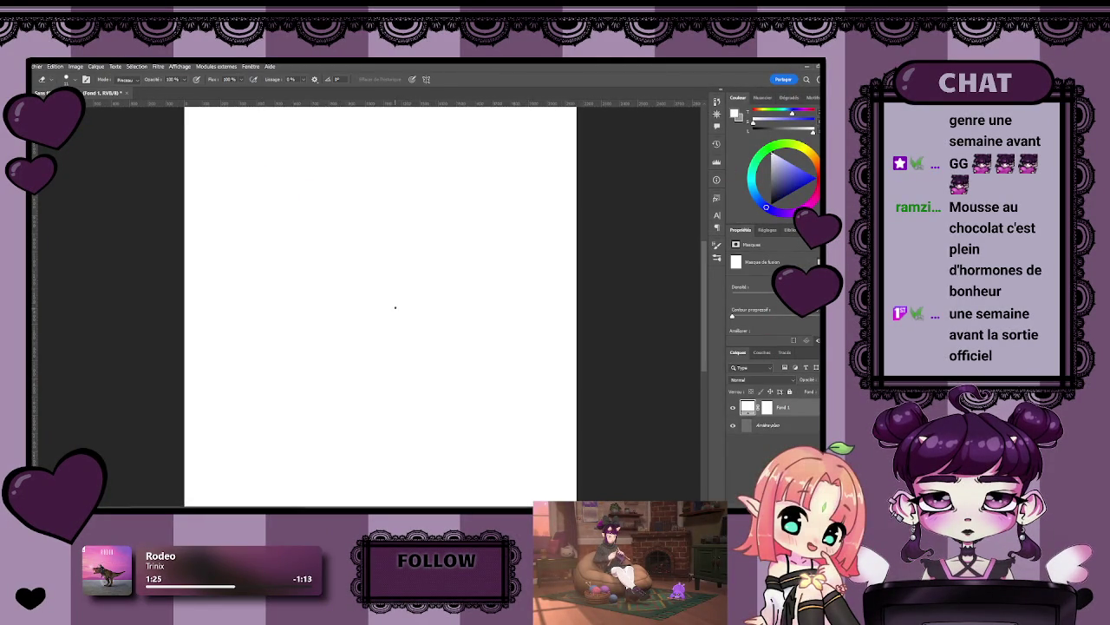
click(732, 406)
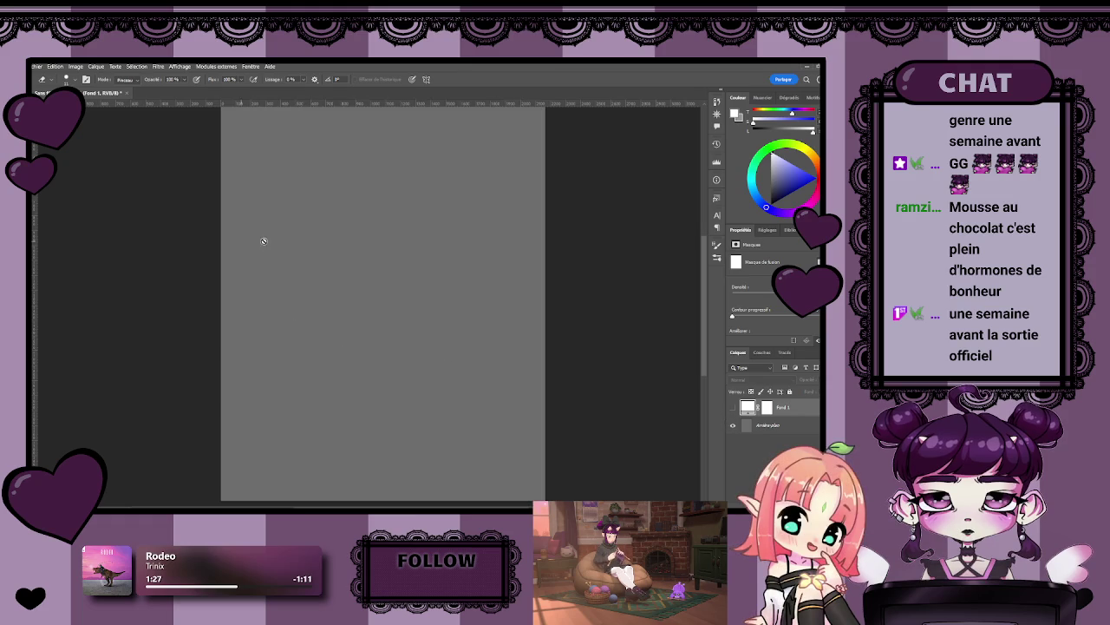
drag(434, 275, 426, 258)
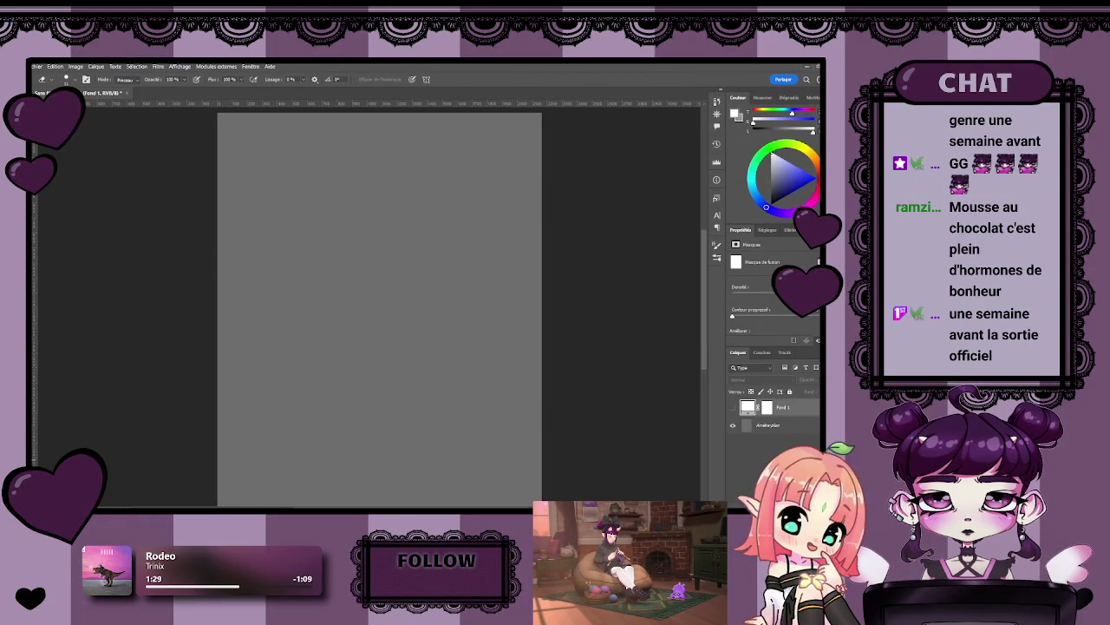
- Create a new empty Calque 1 layer above Fond 1 and start renaming it
key(ctrl+shift+alt+n)
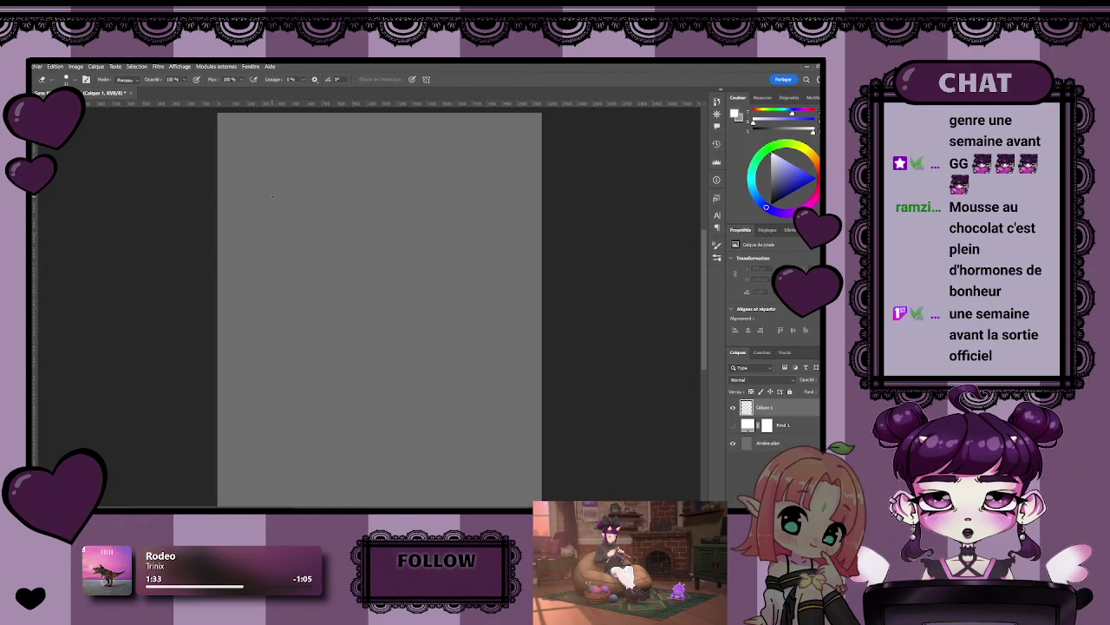
scroll(272, 195, up, 2)
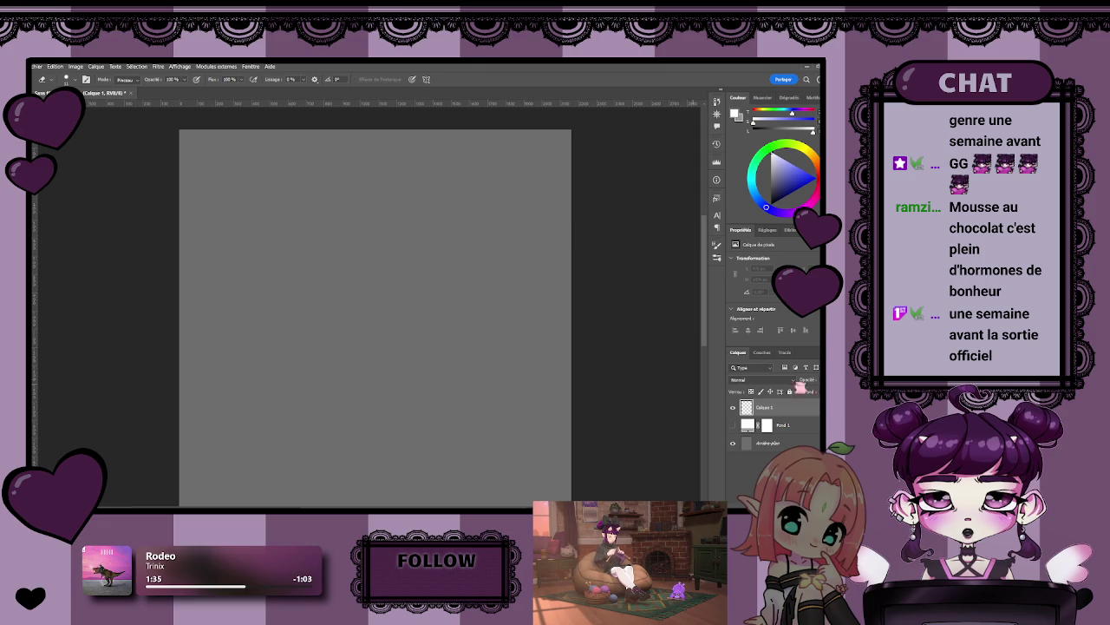
double_click(763, 407)
- Confirm the new name for the Calque 1 drawing layer
key(Return)
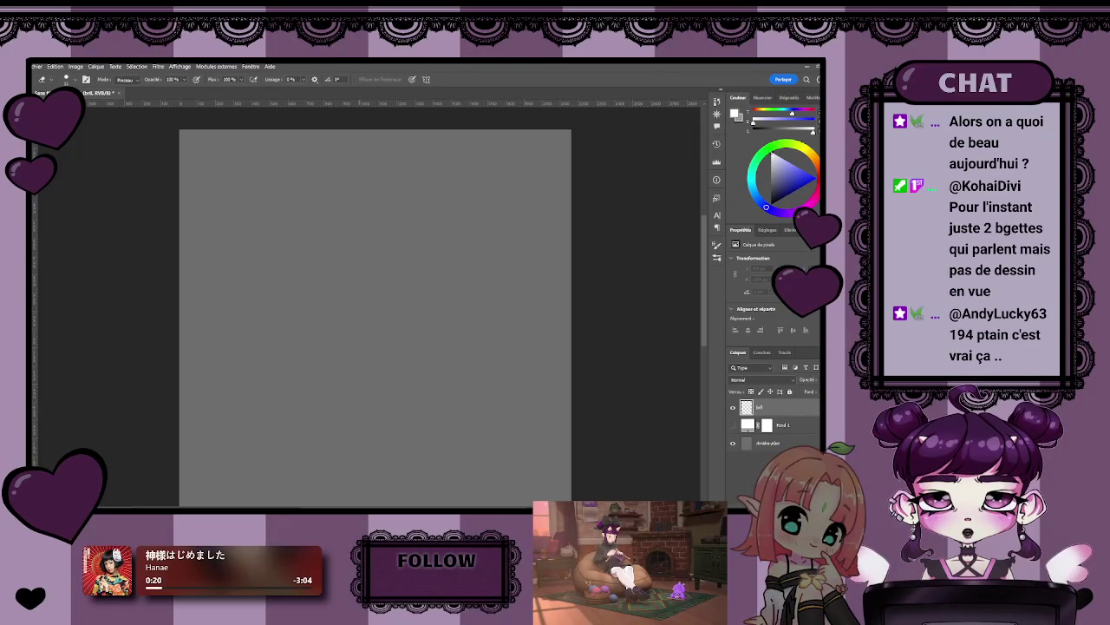
- Recentre the blank page, then switch to the Brush tool with black as the painting colour
drag(446, 376, 454, 344)
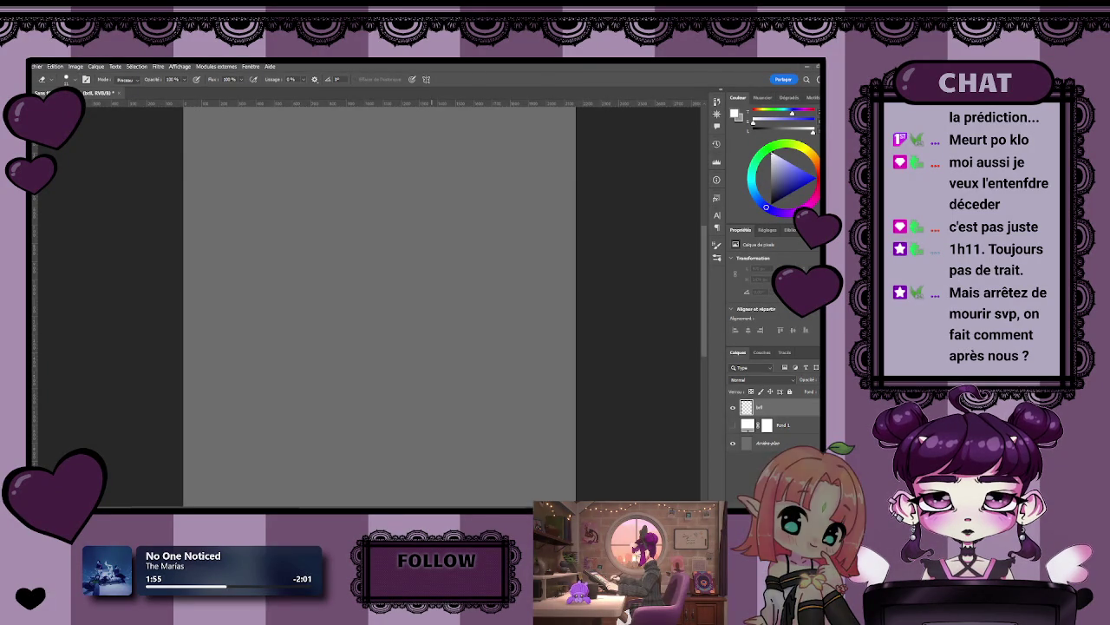
scroll(402, 350, down, 2)
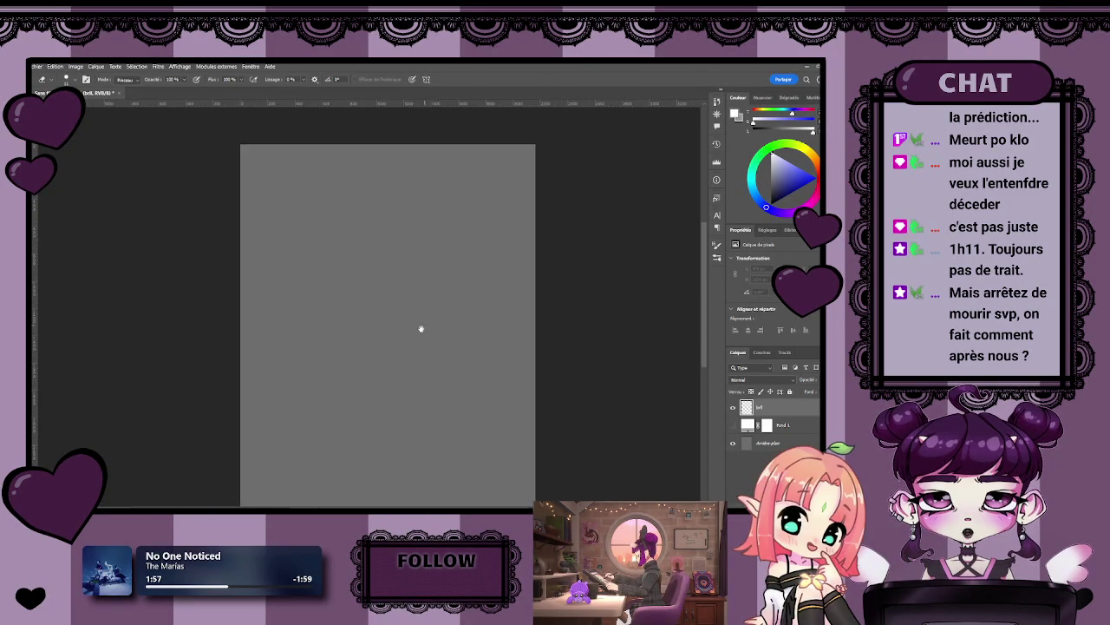
drag(421, 295, 419, 308)
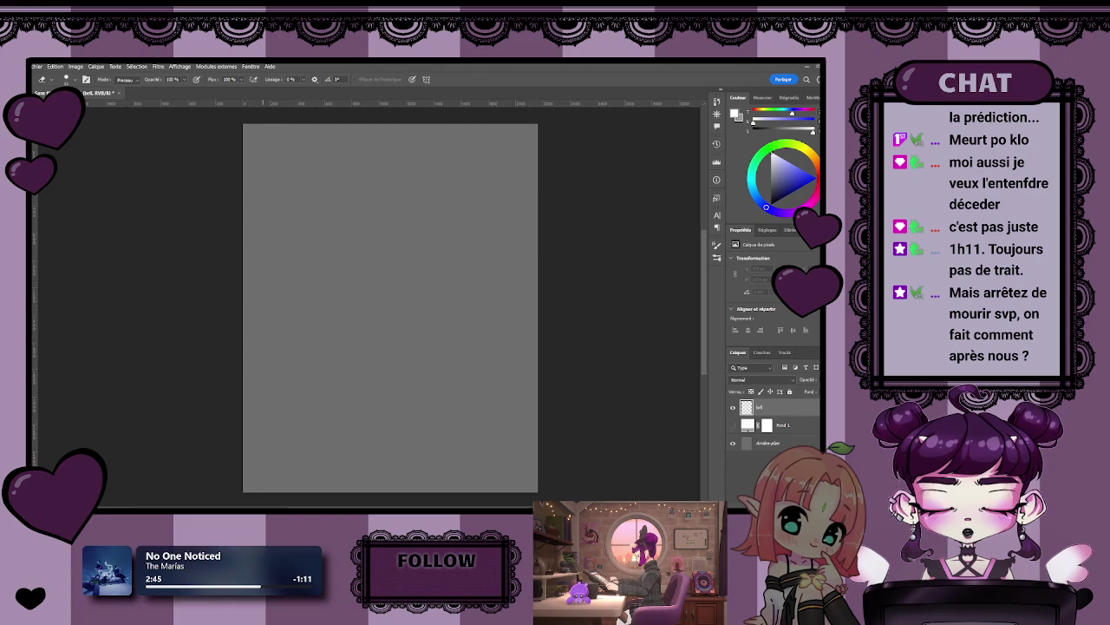
drag(391, 321, 443, 338)
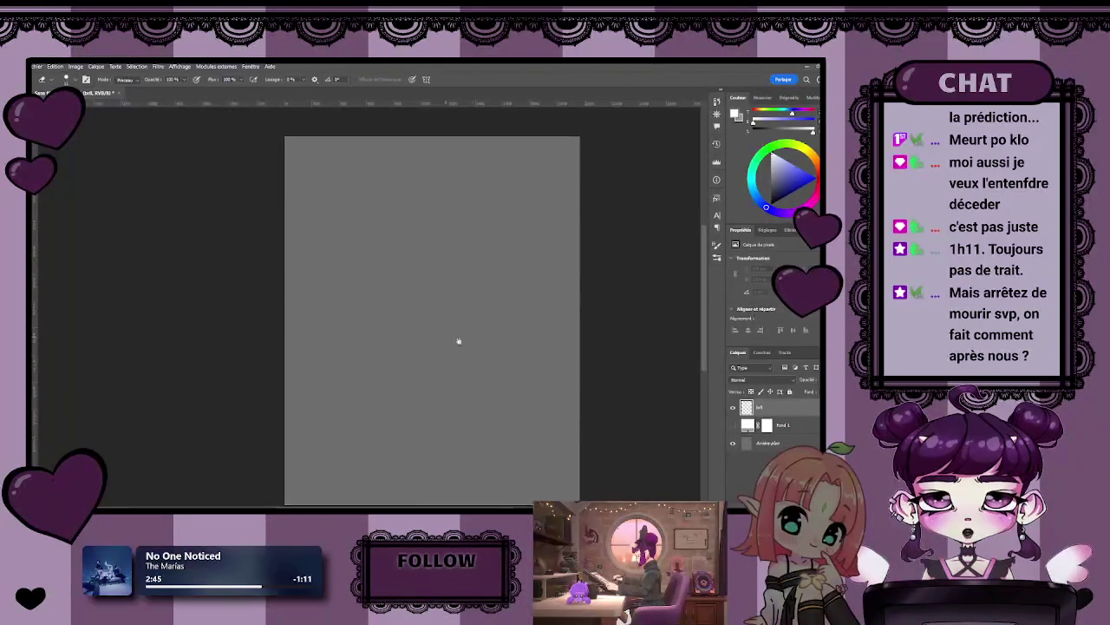
scroll(407, 289, up, 2)
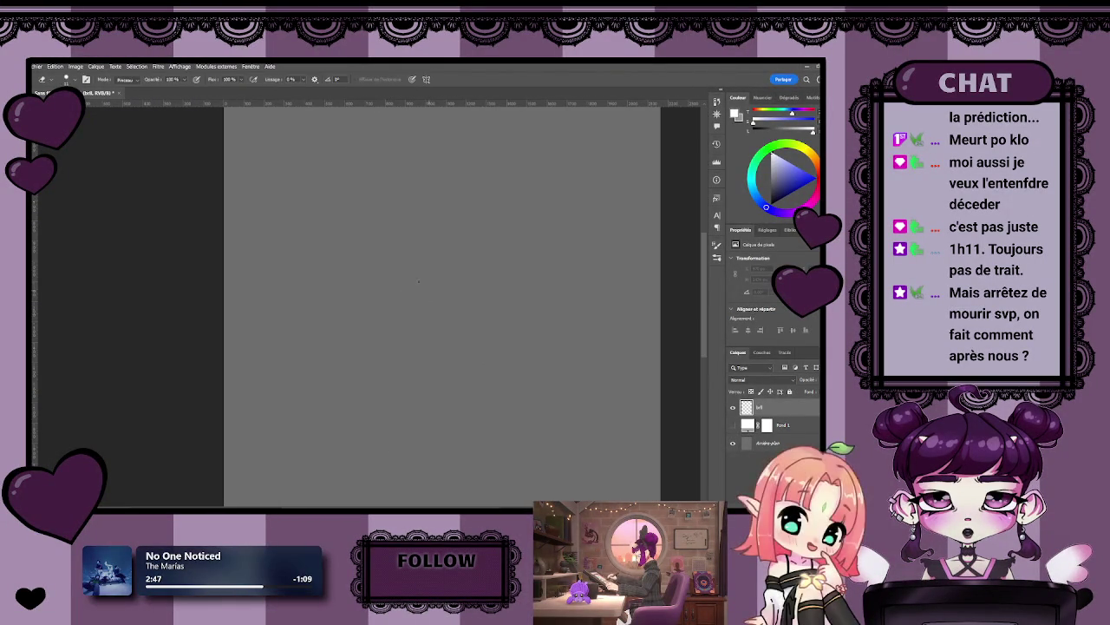
key(b)
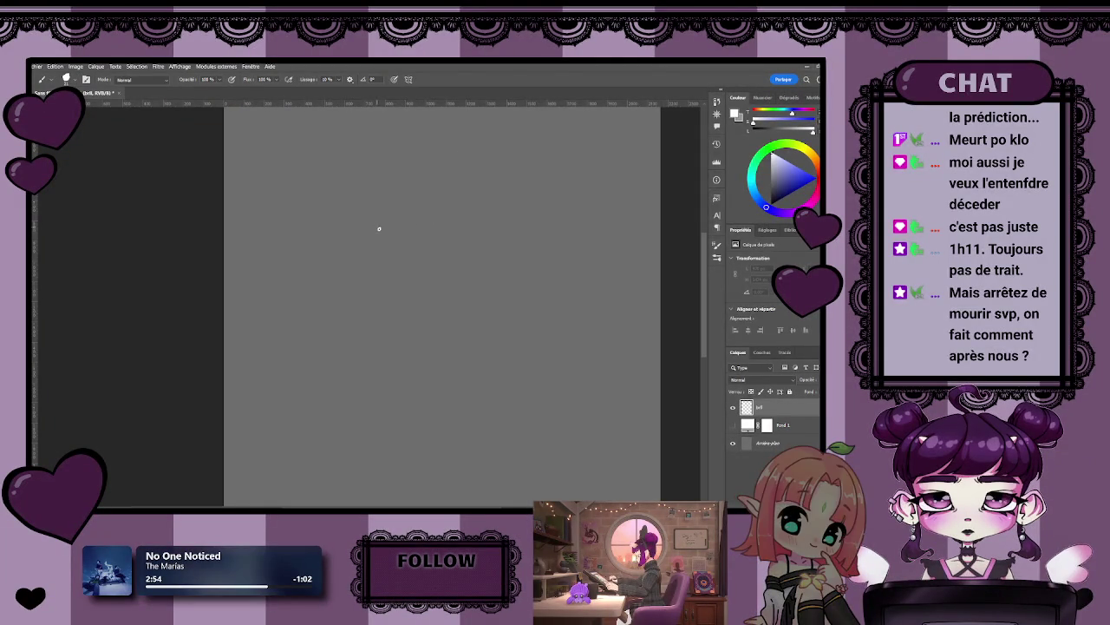
key(x)
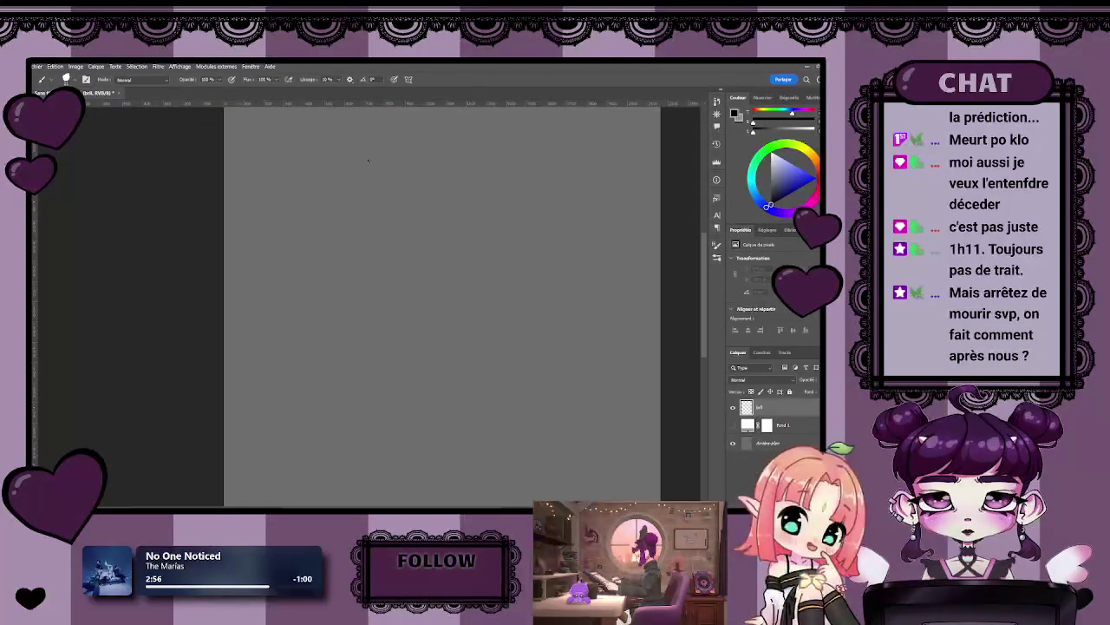
- Draw the head outline with cheeks, eyes and a curve on the left side
mouse_move(432, 199)
mouse_down()
mouse_move(383, 265)
mouse_move(466, 297)
mouse_move(477, 290)
mouse_up()
drag(377, 259, 382, 282)
click(443, 271)
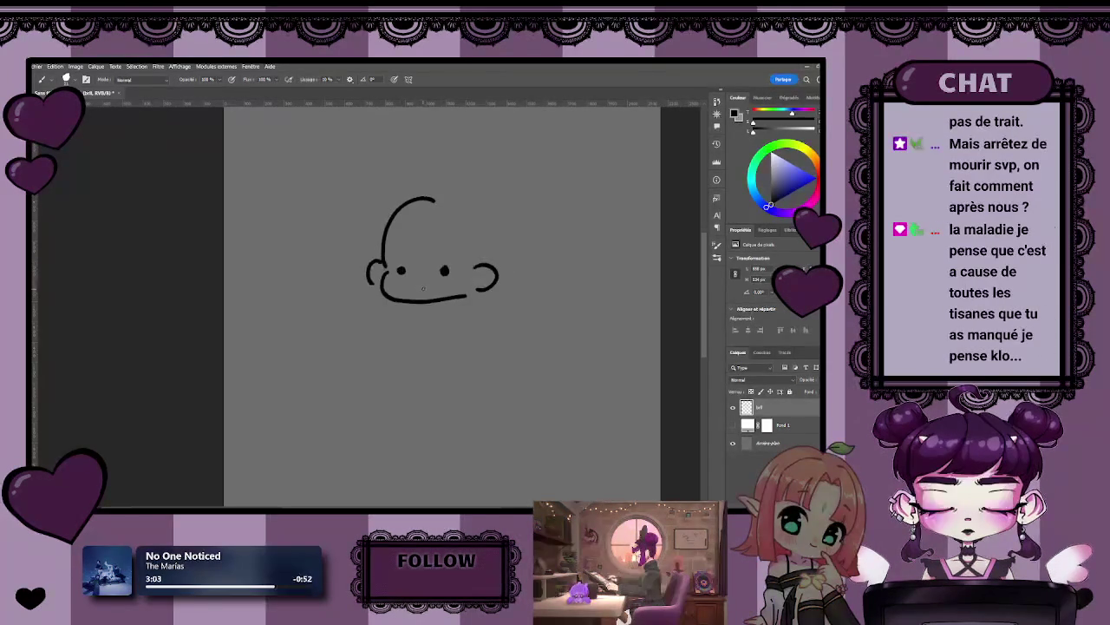
drag(447, 252, 405, 255)
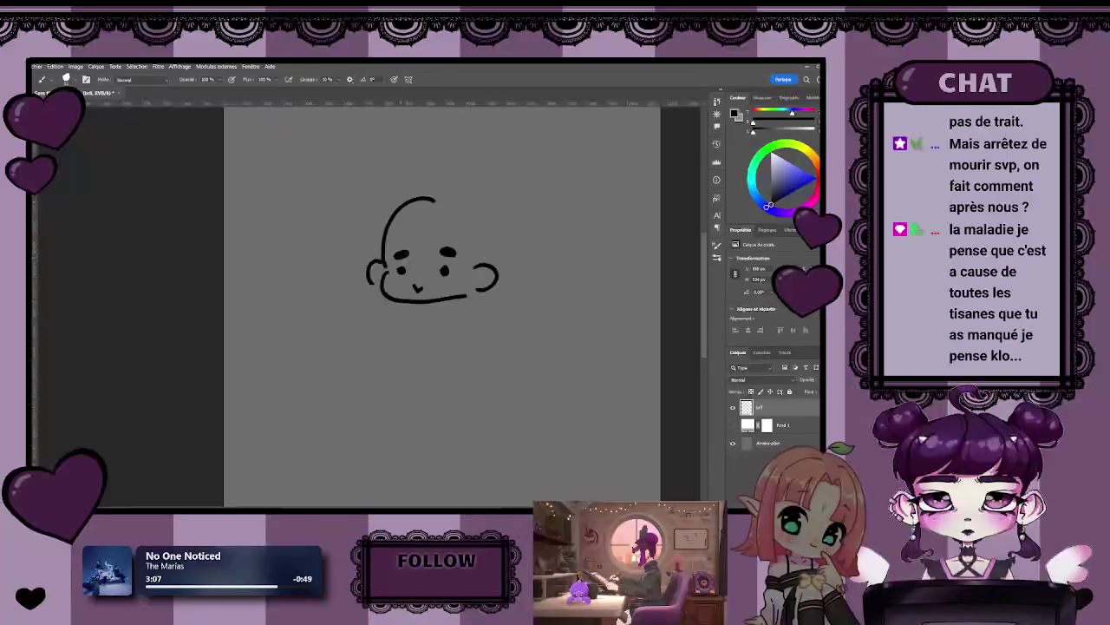
mouse_move(378, 204)
mouse_down()
mouse_move(368, 239)
mouse_move(391, 249)
mouse_up()
- Add forehead hair, a bear ear, the top curl and the face's right side, then begin 'Vous'
drag(445, 217, 465, 246)
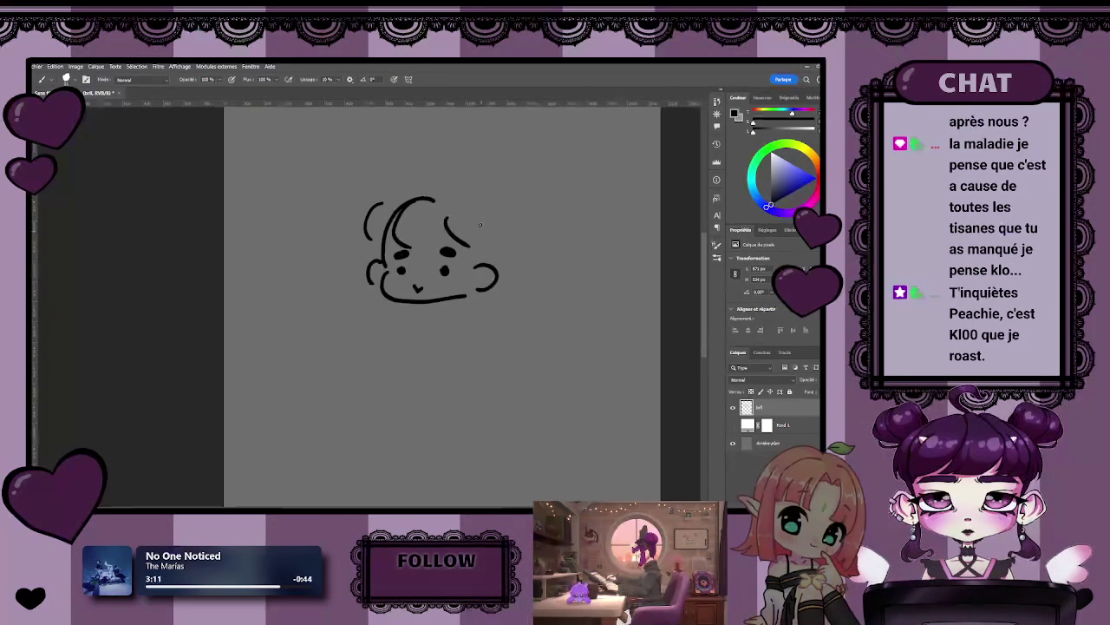
mouse_move(484, 201)
mouse_down()
mouse_move(517, 191)
mouse_move(510, 216)
mouse_up()
mouse_move(404, 177)
mouse_down()
mouse_move(405, 192)
mouse_move(434, 186)
mouse_up()
drag(502, 224, 507, 266)
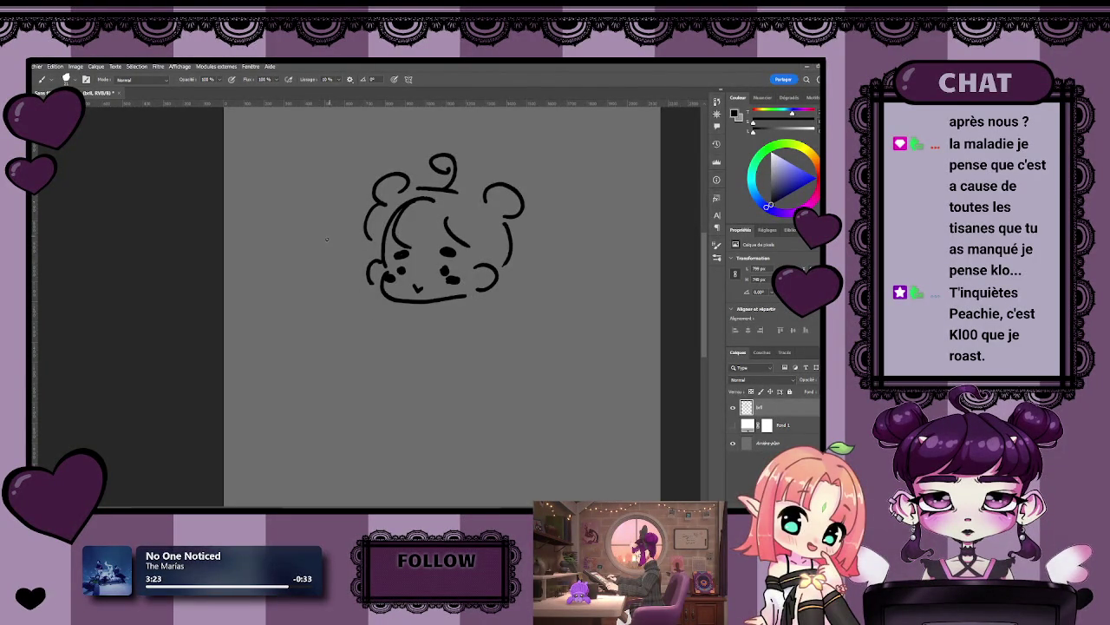
drag(262, 165, 357, 169)
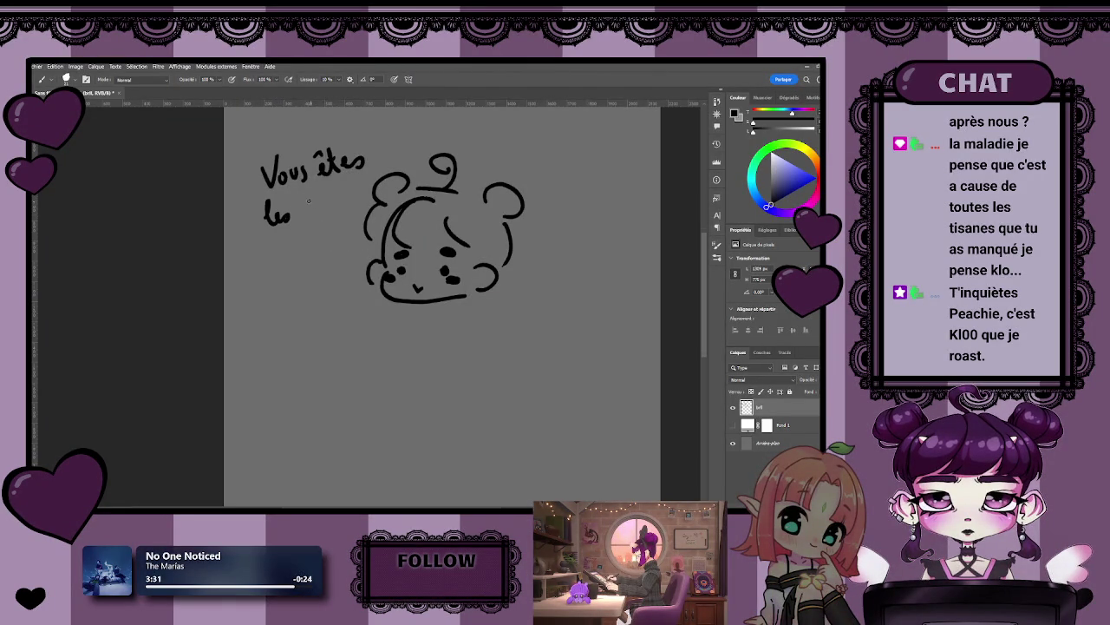
- Write 'BESTS', enclose the words in a tailed speech bubble, and draw two hearts beside the bear
mouse_move(301, 198)
mouse_down()
mouse_move(311, 217)
mouse_move(328, 213)
mouse_move(328, 201)
mouse_up()
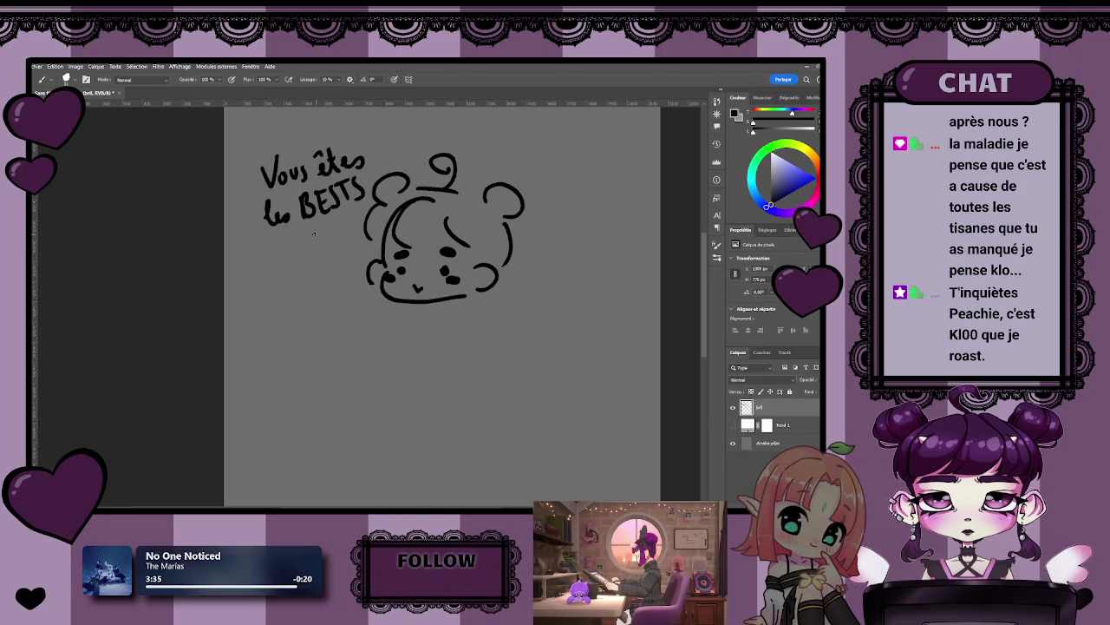
mouse_move(316, 229)
mouse_down()
mouse_move(326, 245)
mouse_move(255, 211)
mouse_move(343, 146)
mouse_move(378, 170)
mouse_up()
mouse_move(540, 267)
mouse_down()
mouse_move(533, 286)
mouse_move(544, 262)
mouse_up()
drag(518, 299, 520, 310)
drag(521, 311, 529, 298)
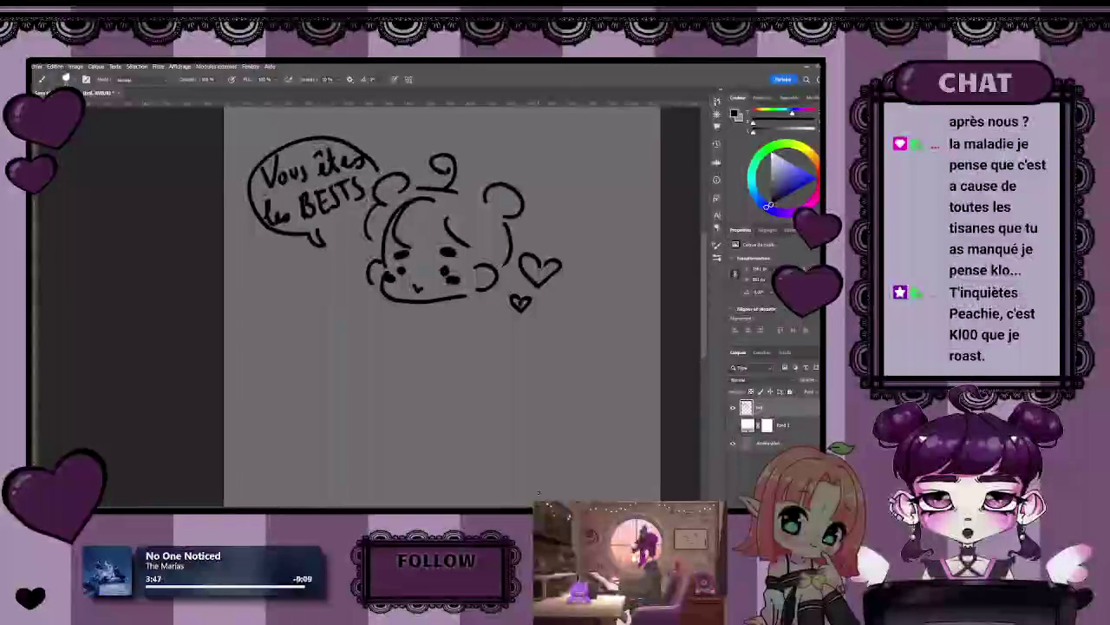
- Add small hearts left of the chin and above the right ear, then recentre the drawing
drag(442, 225, 431, 268)
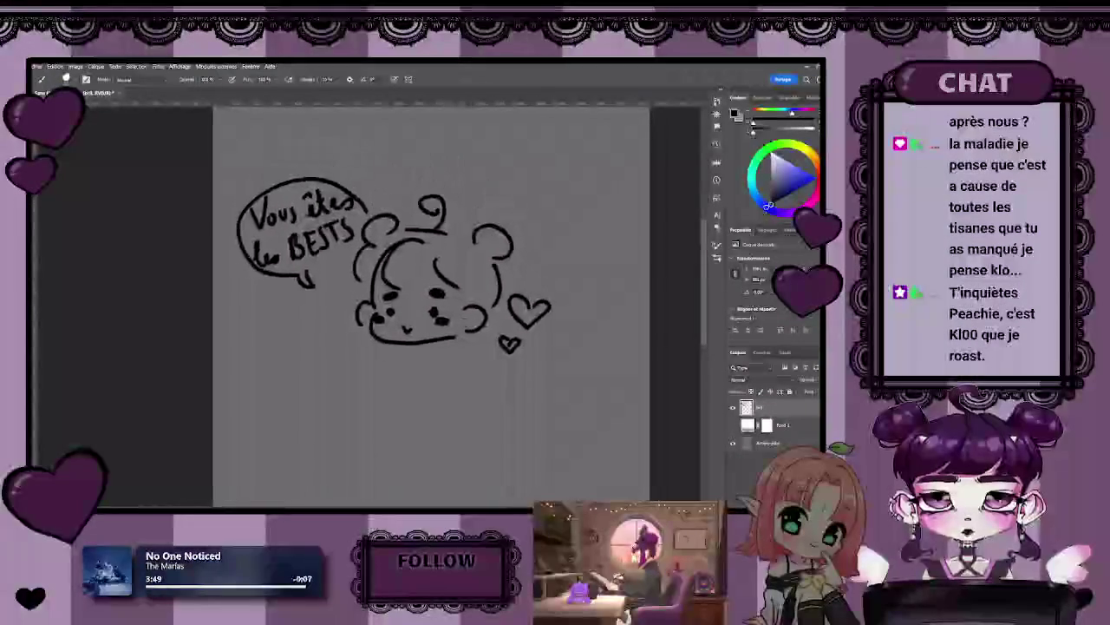
drag(313, 322, 317, 324)
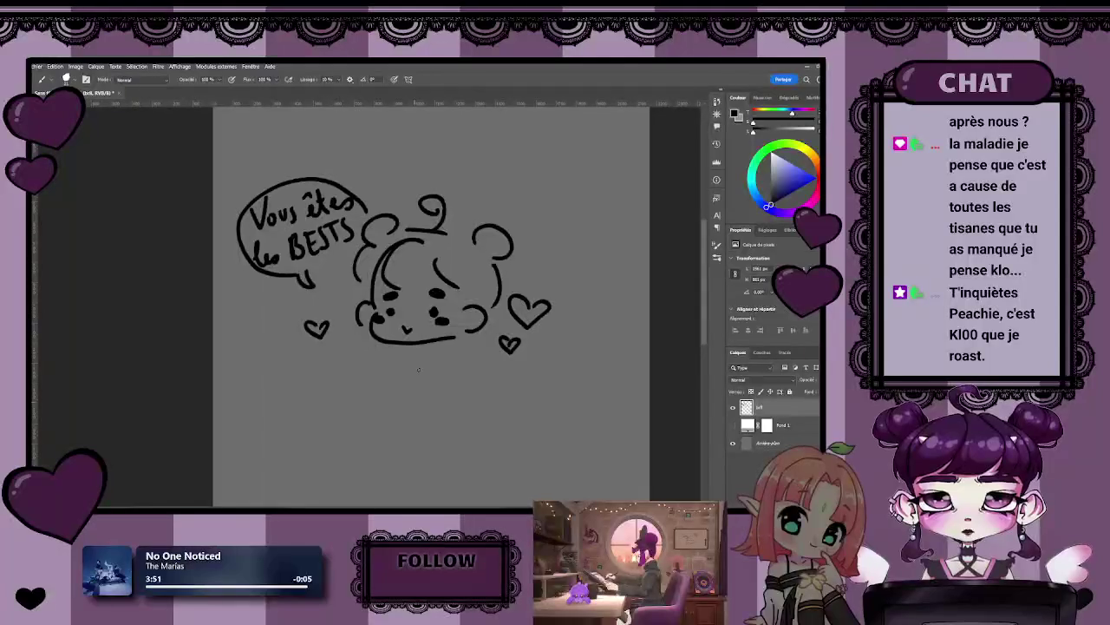
drag(476, 203, 487, 214)
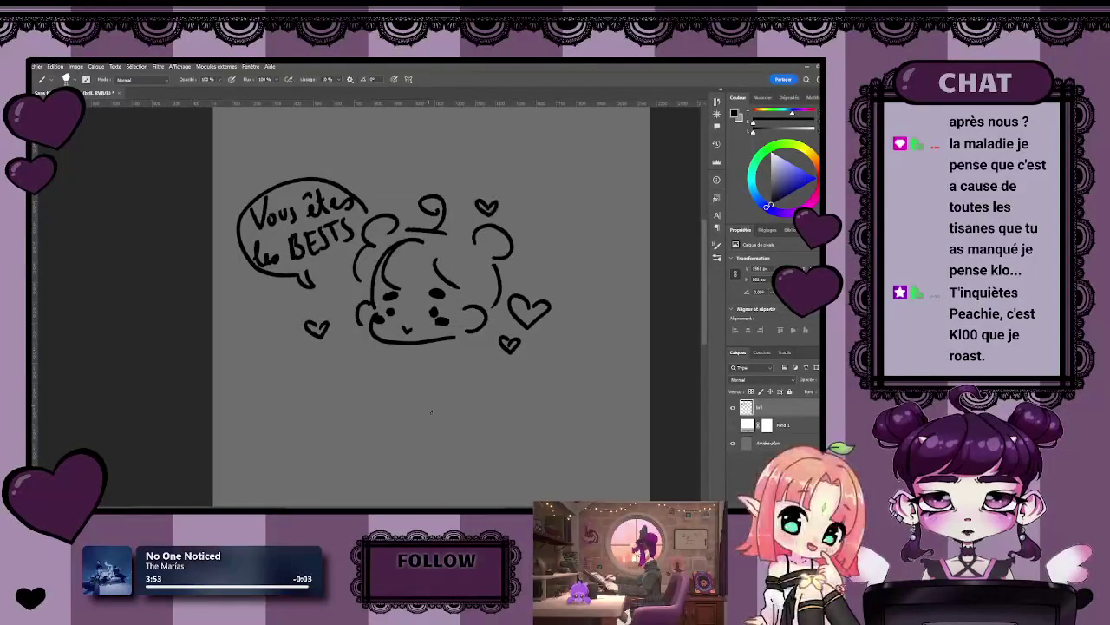
scroll(437, 365, up, 3)
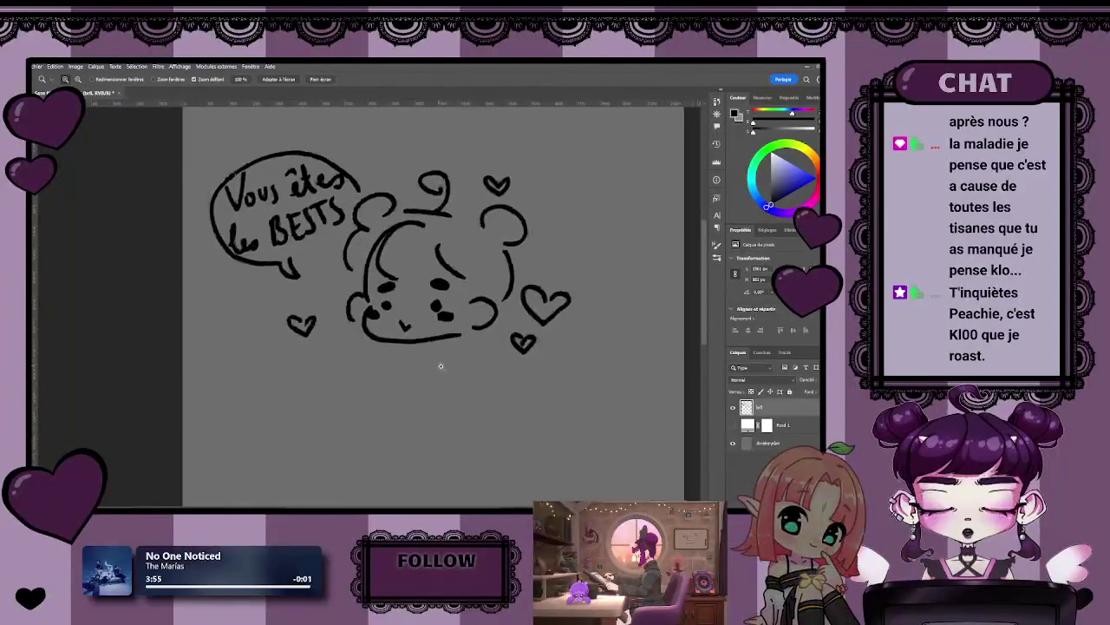
scroll(419, 391, down, 1)
scroll(425, 388, up, 1)
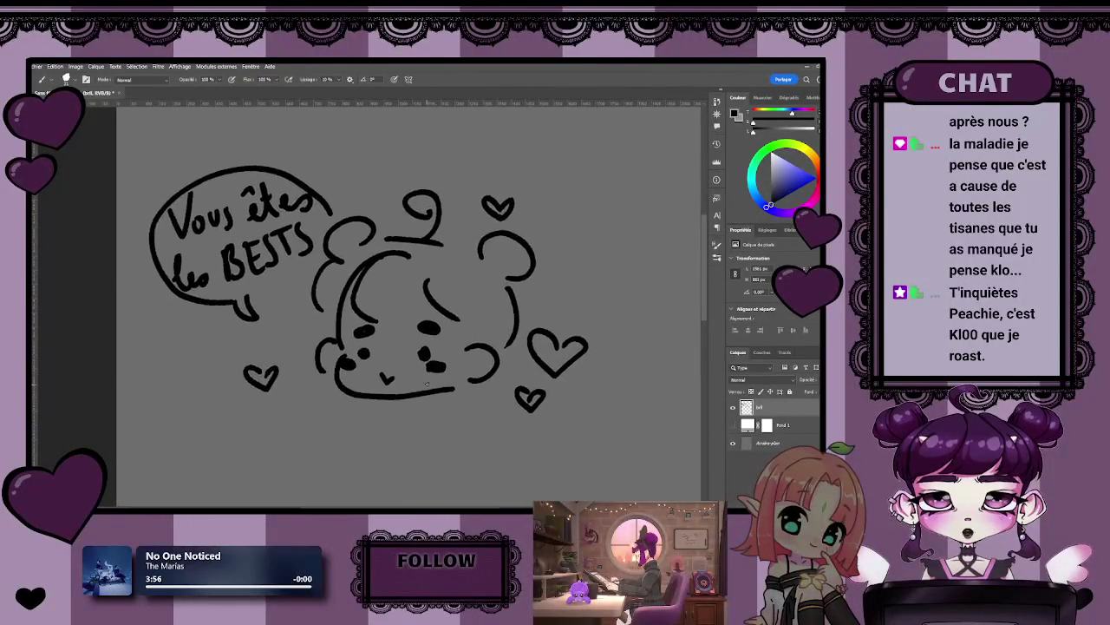
drag(463, 392, 436, 371)
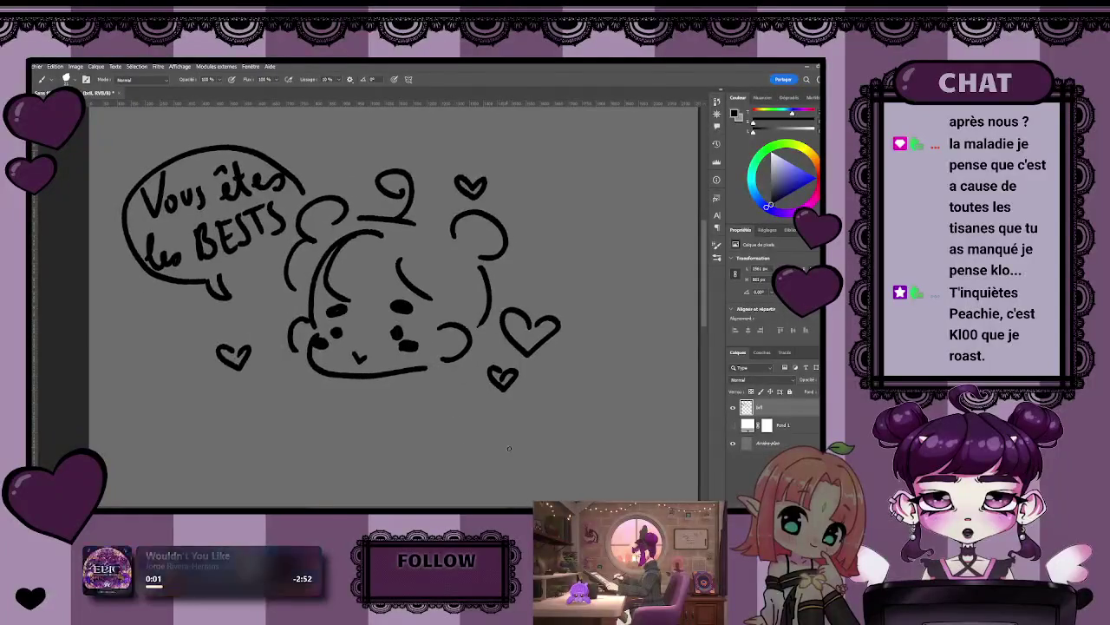
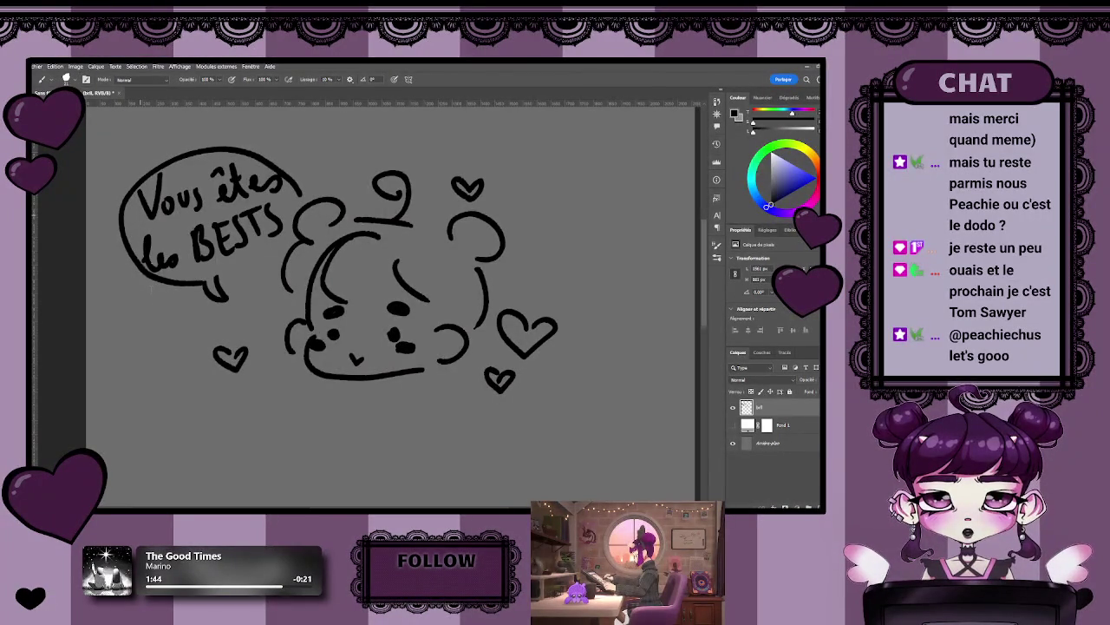
- Save and close the doodle, then open the nurse piquer-balayer Inktober illustration from Recent
key(ctrl+s)
key(ctrl+w)
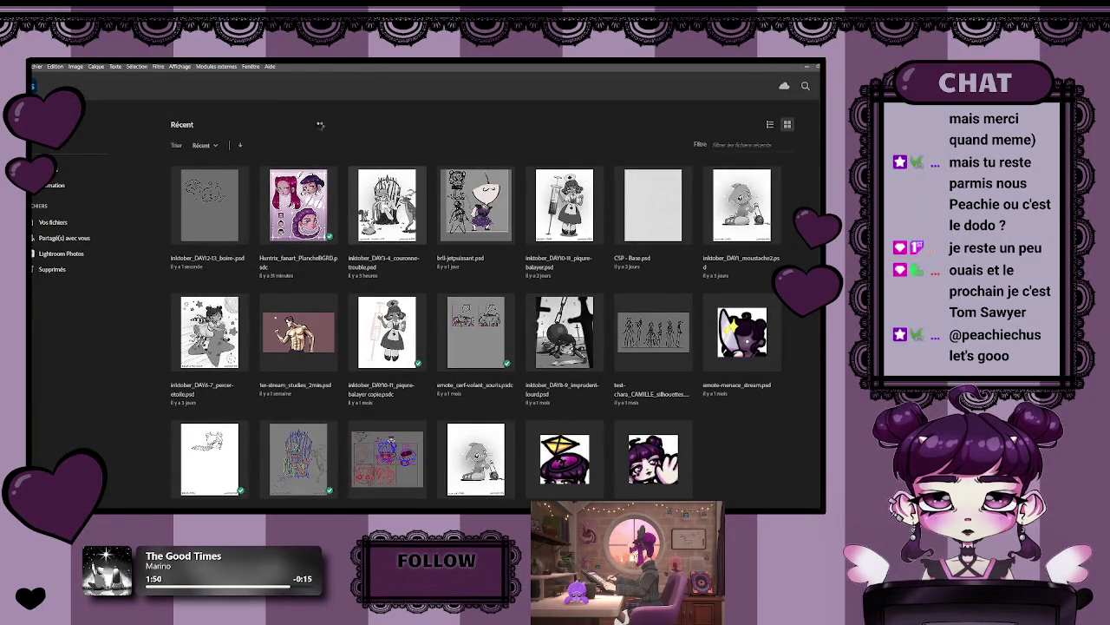
click(388, 205)
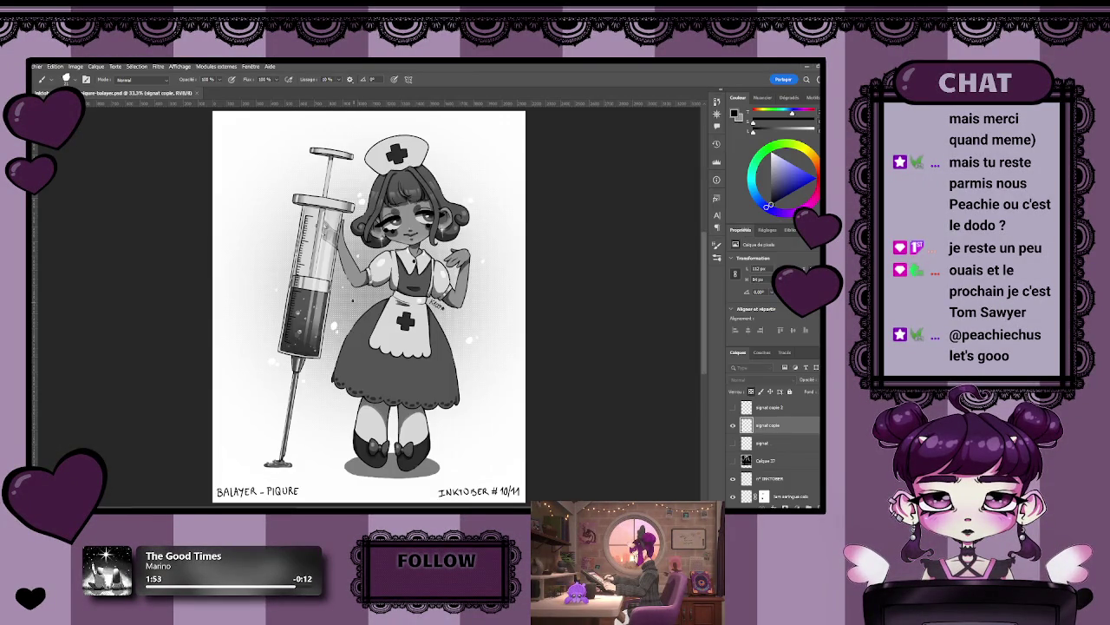
- Show Calque 27's Inktober 2025 prompt list and zoom in on it
click(733, 460)
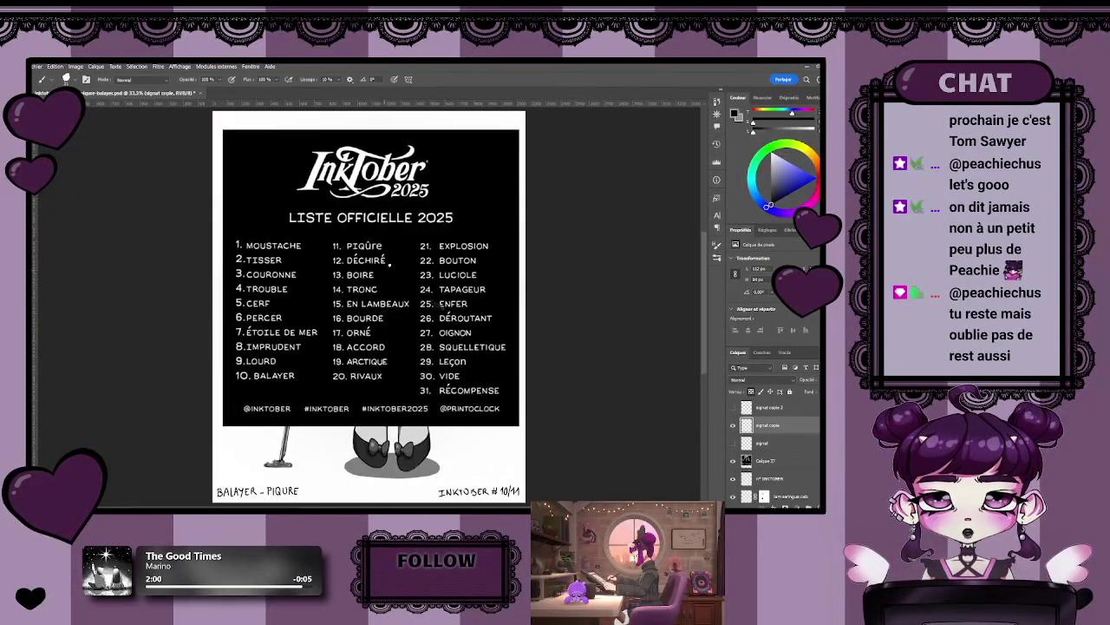
scroll(356, 265, up, 2)
scroll(358, 264, up, 2)
scroll(360, 264, up, 2)
scroll(369, 264, up, 1)
scroll(369, 263, up, 1)
scroll(371, 269, down, 2)
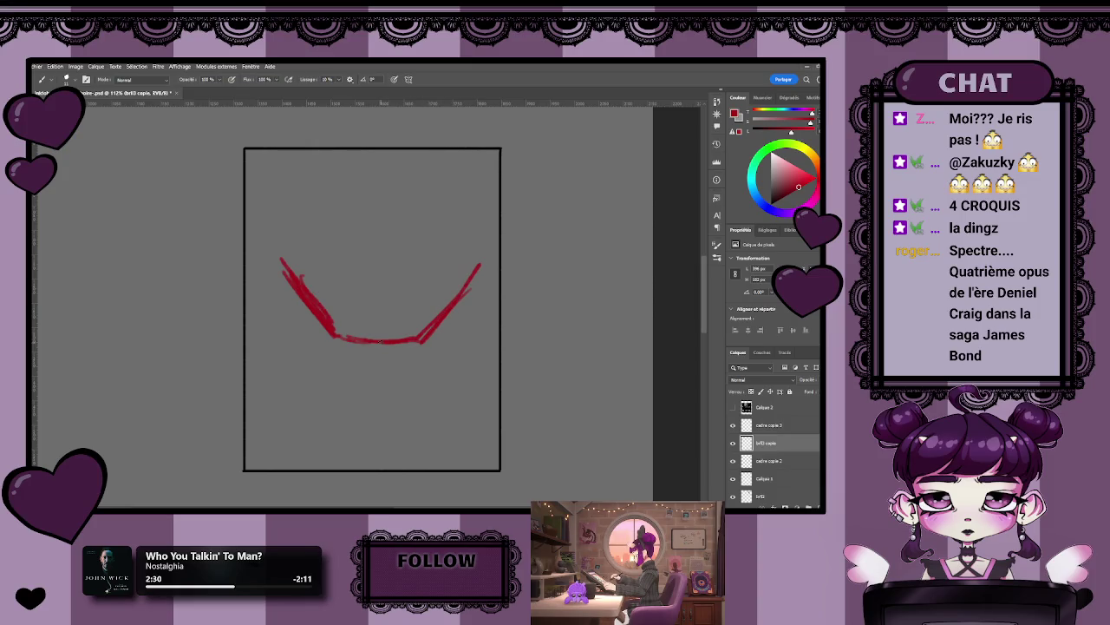
- Add a red stroke that extends the curve's left arm upward in the empty panel
mouse_move(369, 345)
mouse_down()
mouse_move(432, 334)
mouse_move(347, 336)
mouse_up()
- Draw the red bowl's left and right sides and its top rim line
drag(269, 240, 312, 299)
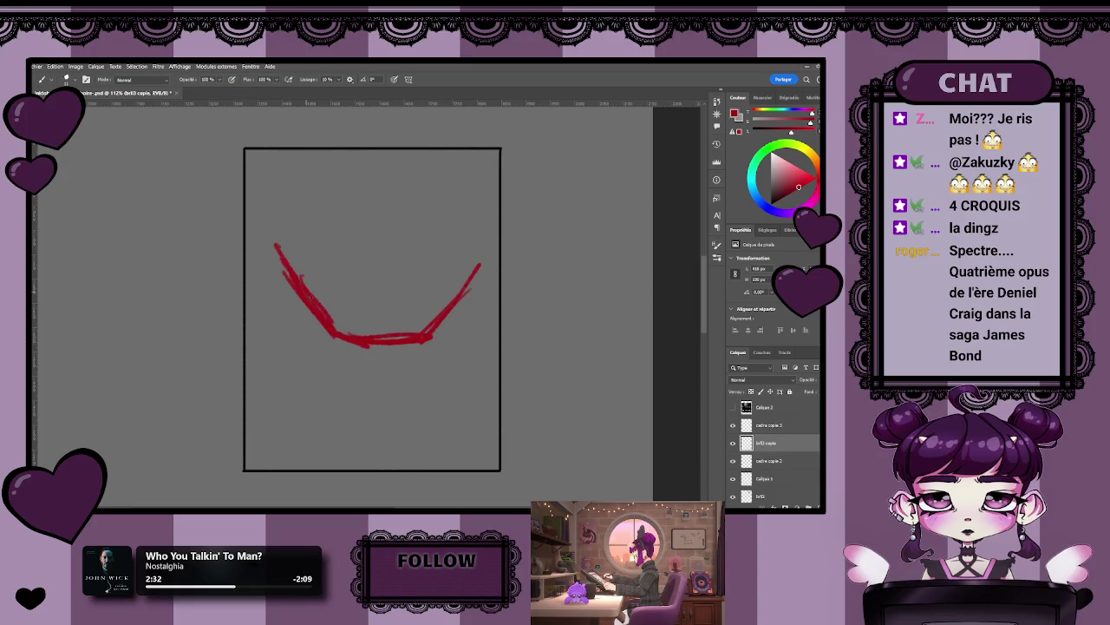
drag(446, 299, 497, 244)
drag(277, 249, 356, 272)
mouse_move(286, 260)
mouse_down()
mouse_move(452, 266)
mouse_move(410, 270)
mouse_up()
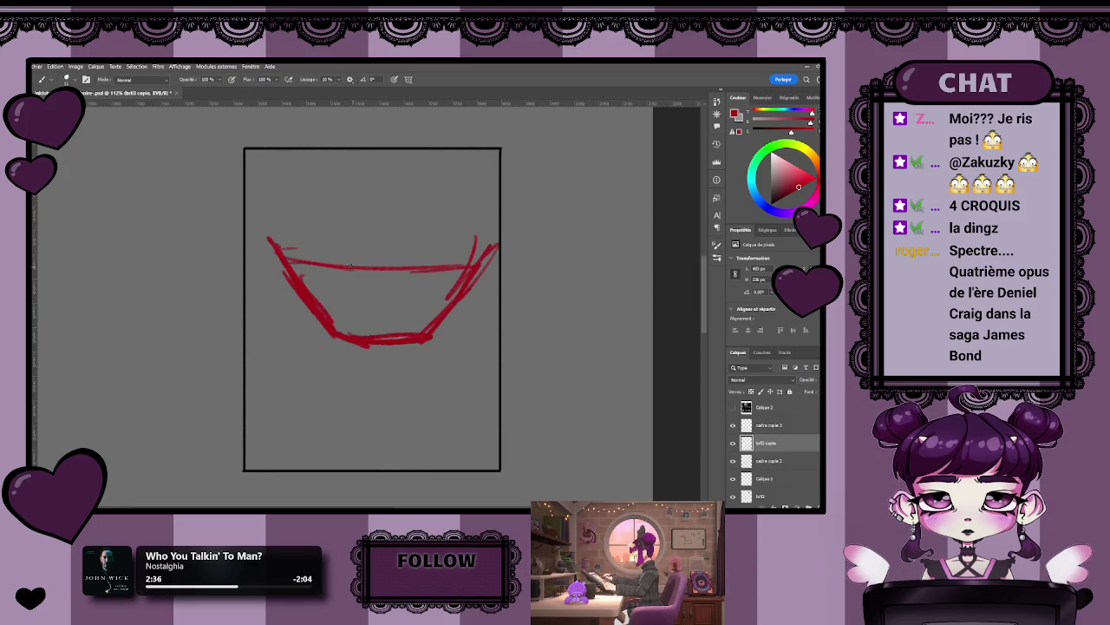
- Sketch a round head above the bowl, a small circle and a long diagonal stroke
drag(298, 214, 299, 244)
mouse_move(334, 194)
mouse_down()
mouse_move(304, 242)
mouse_move(362, 299)
mouse_move(343, 265)
mouse_up()
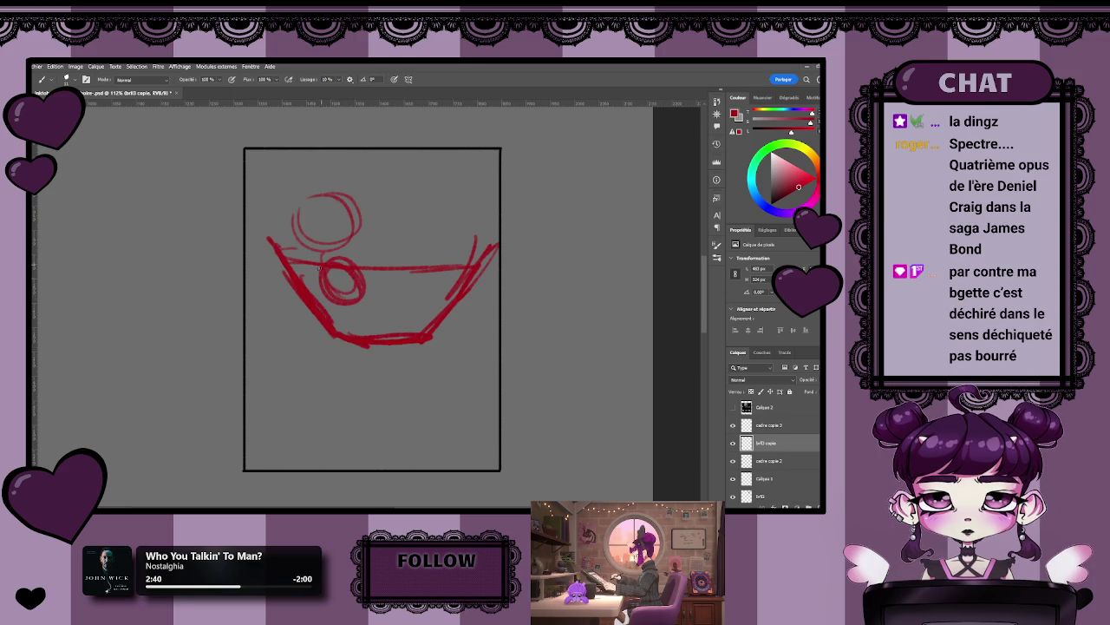
mouse_move(372, 305)
mouse_down()
mouse_move(413, 310)
mouse_move(406, 295)
mouse_move(477, 208)
mouse_up()
mouse_move(442, 250)
mouse_down()
mouse_move(496, 178)
mouse_move(518, 215)
mouse_move(427, 286)
mouse_up()
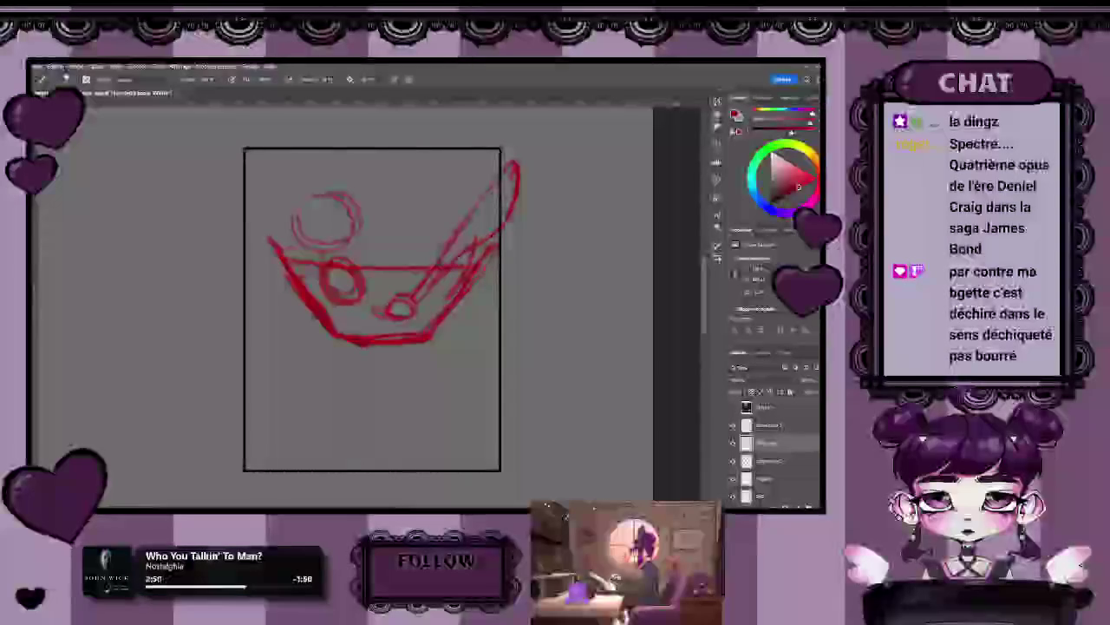
drag(383, 258, 477, 257)
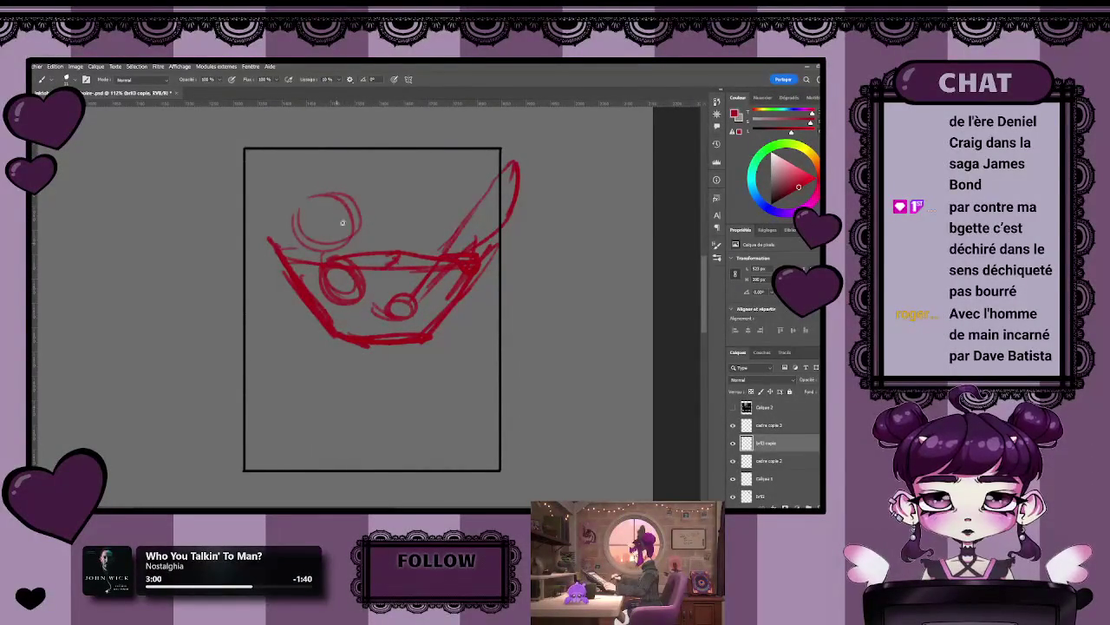
- Erase stray strokes near the rim and reinforce the bowl's right side and rim line
mouse_move(348, 252)
mouse_down()
mouse_move(339, 217)
mouse_move(339, 245)
mouse_up()
key(e)
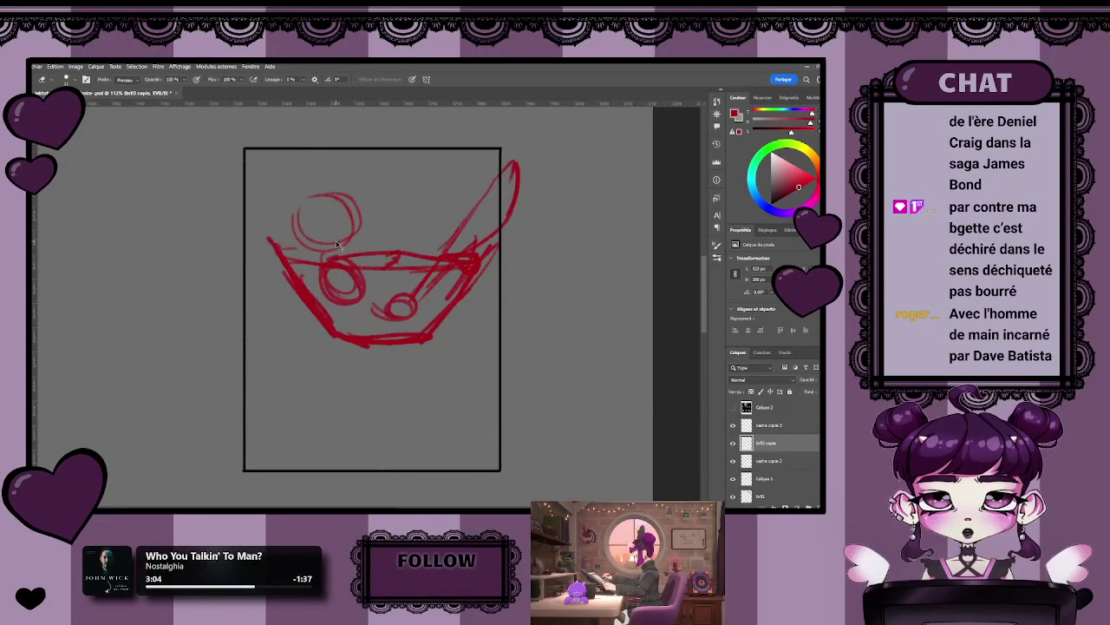
key(b)
drag(331, 196, 351, 235)
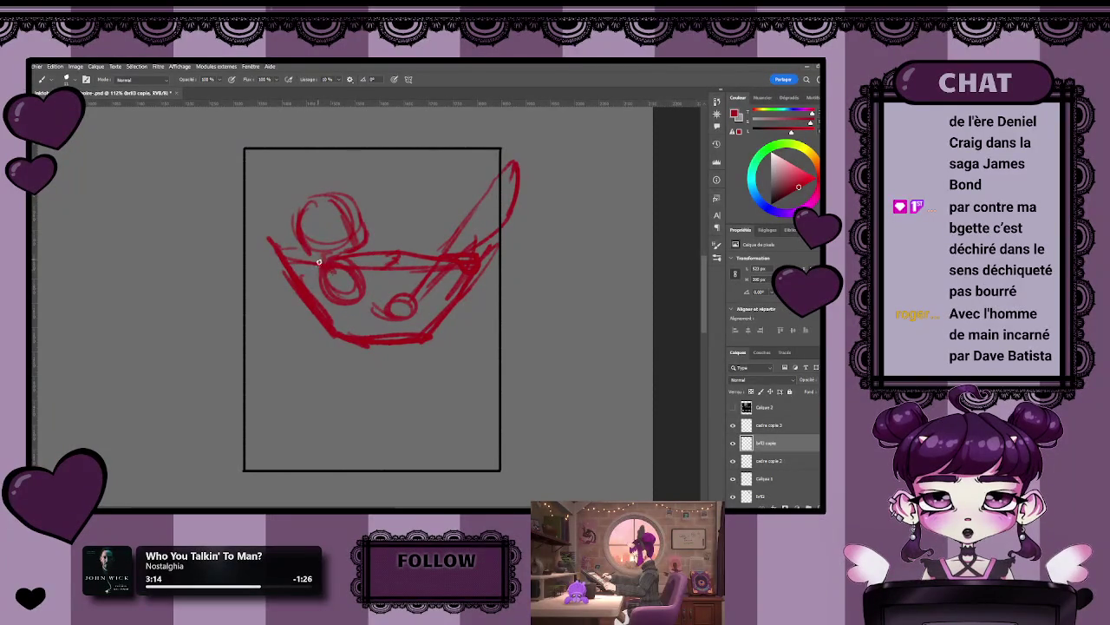
key(e)
drag(354, 256, 469, 257)
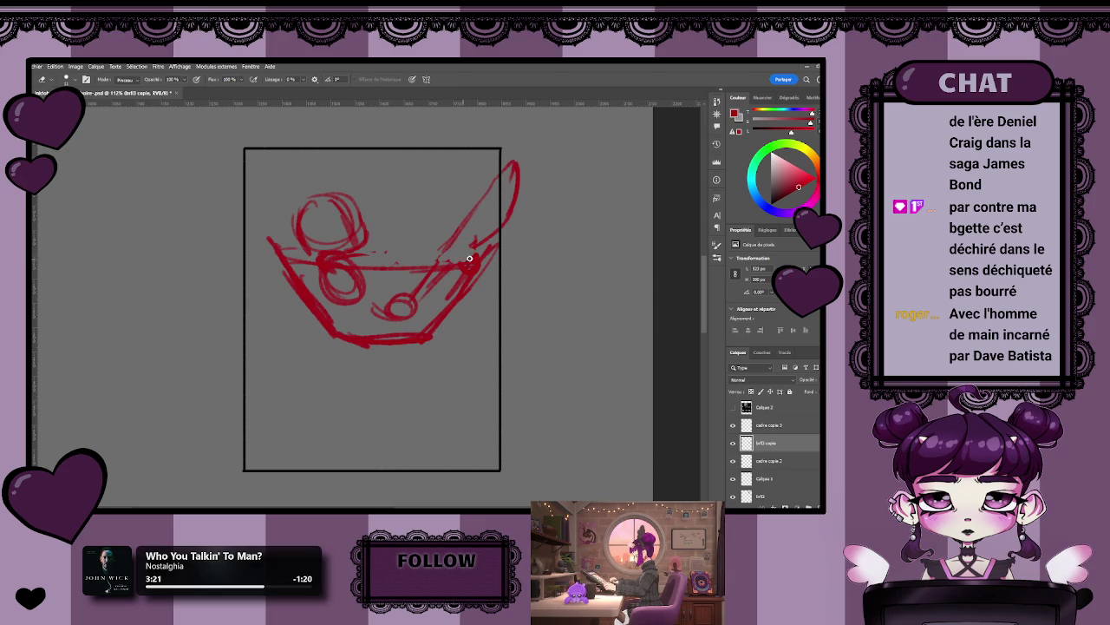
key(b)
drag(487, 256, 449, 307)
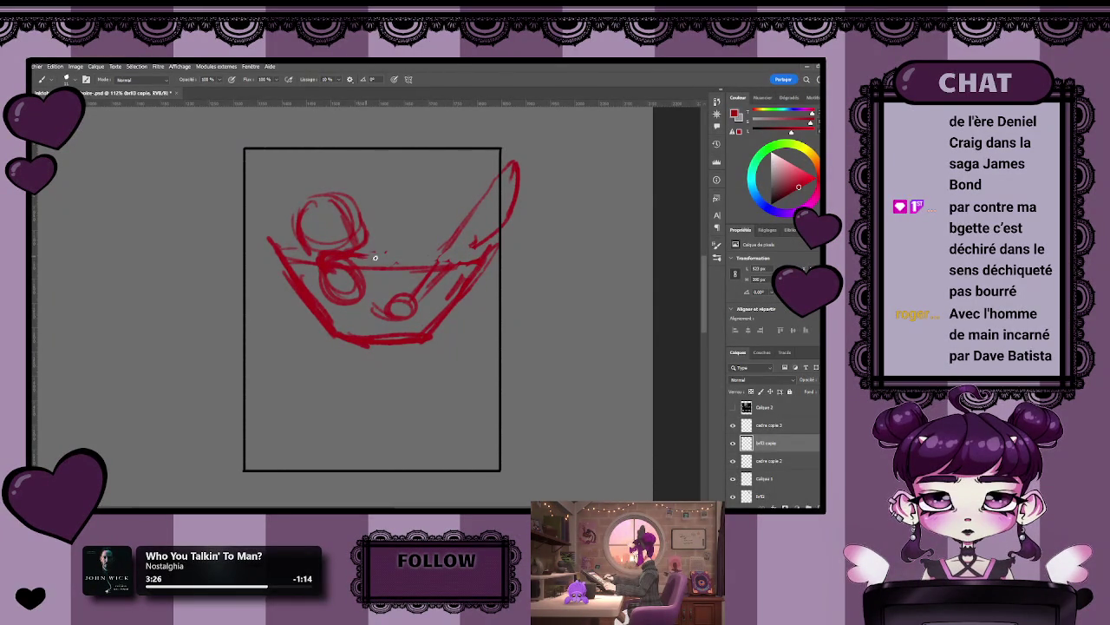
drag(402, 257, 457, 265)
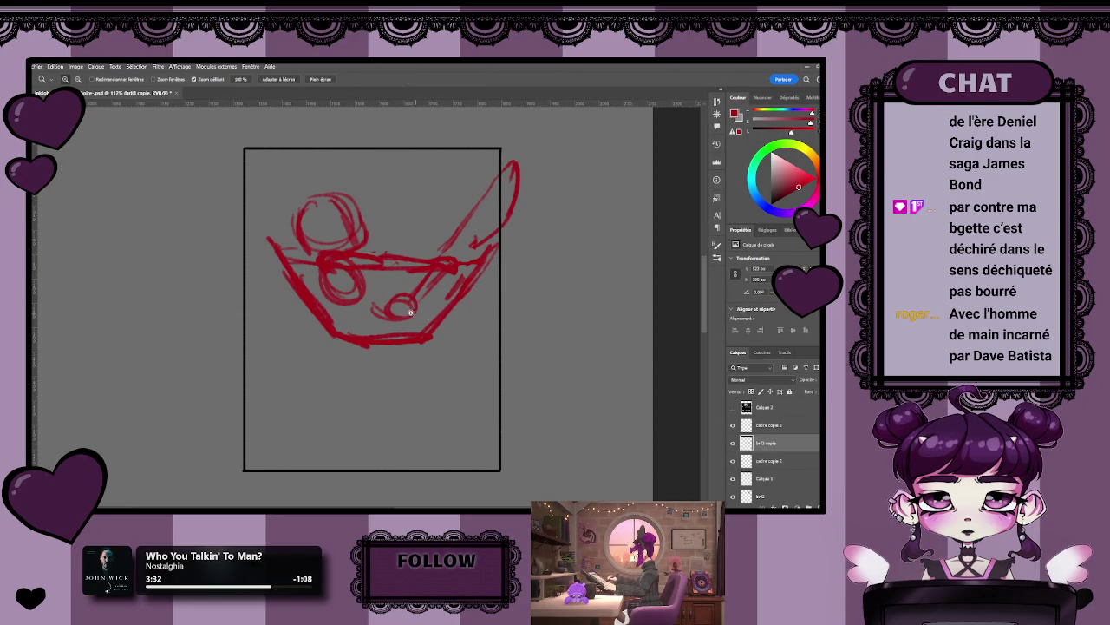
- Zoom and center the view on the bowl sketch in the bottom panel
scroll(407, 306, down, 5)
scroll(382, 303, up, 5)
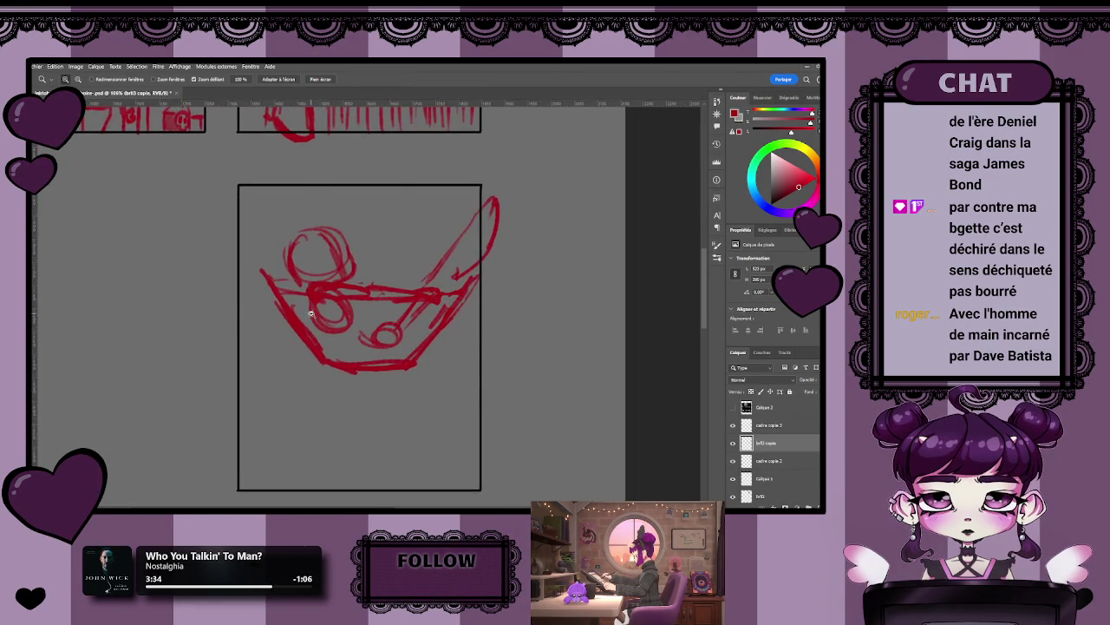
scroll(352, 236, up, 3)
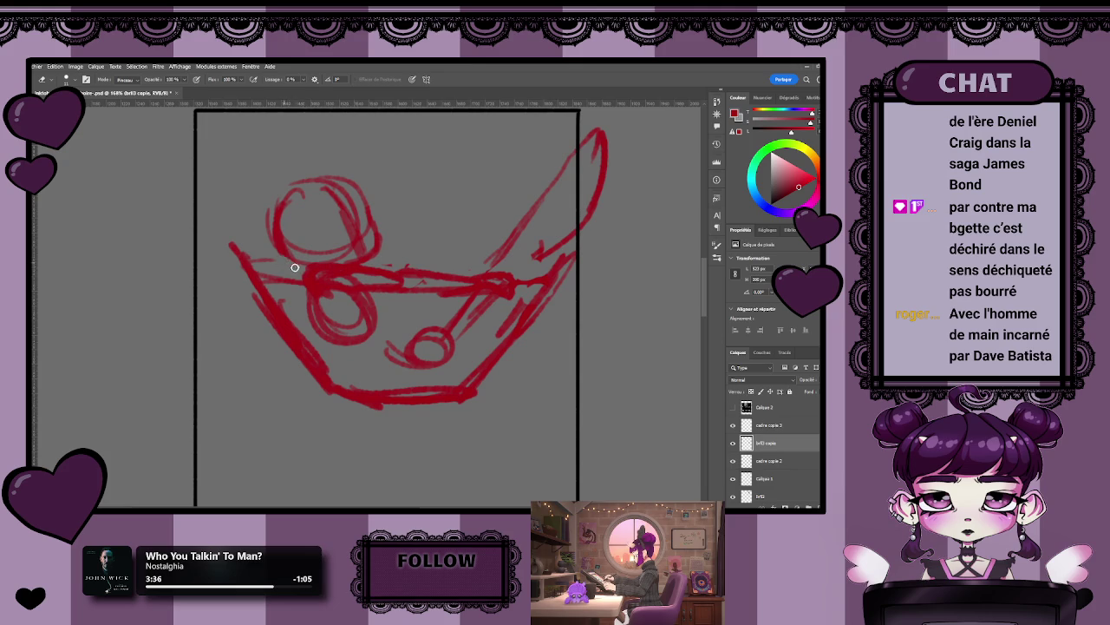
key(b)
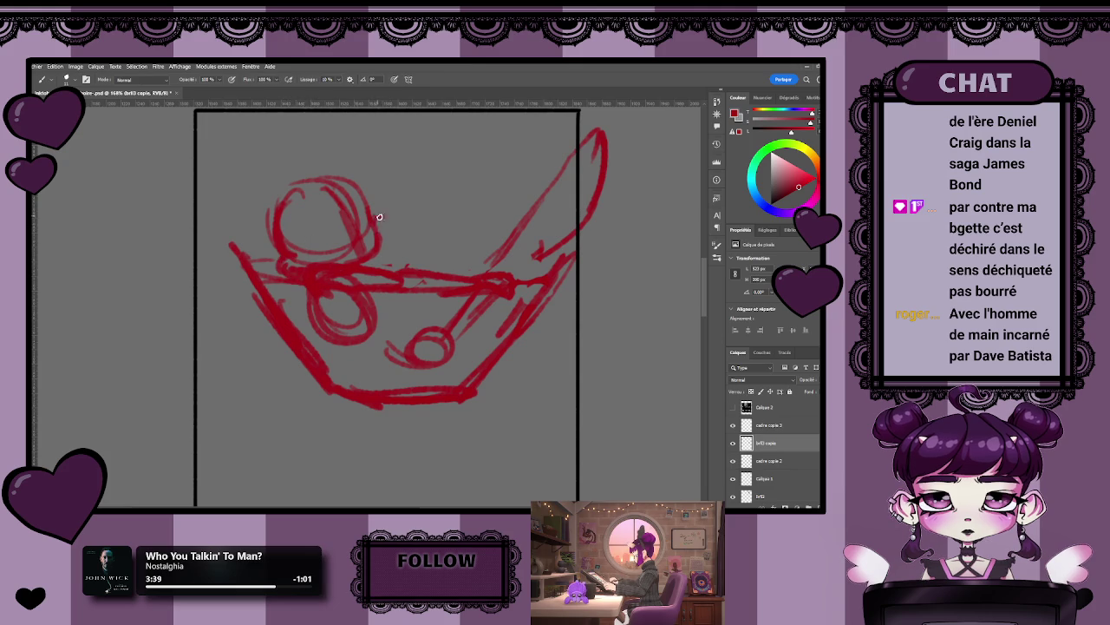
key(z)
drag(392, 275, 377, 285)
key(b)
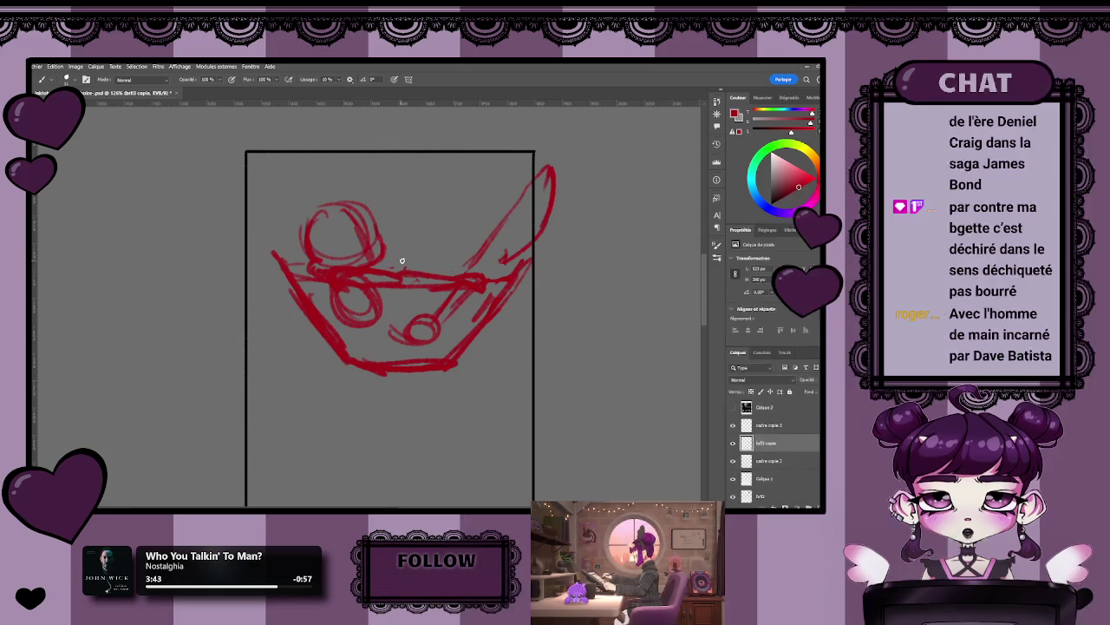
scroll(404, 254, up, 1)
scroll(386, 248, up, 1)
scroll(375, 273, up, 1)
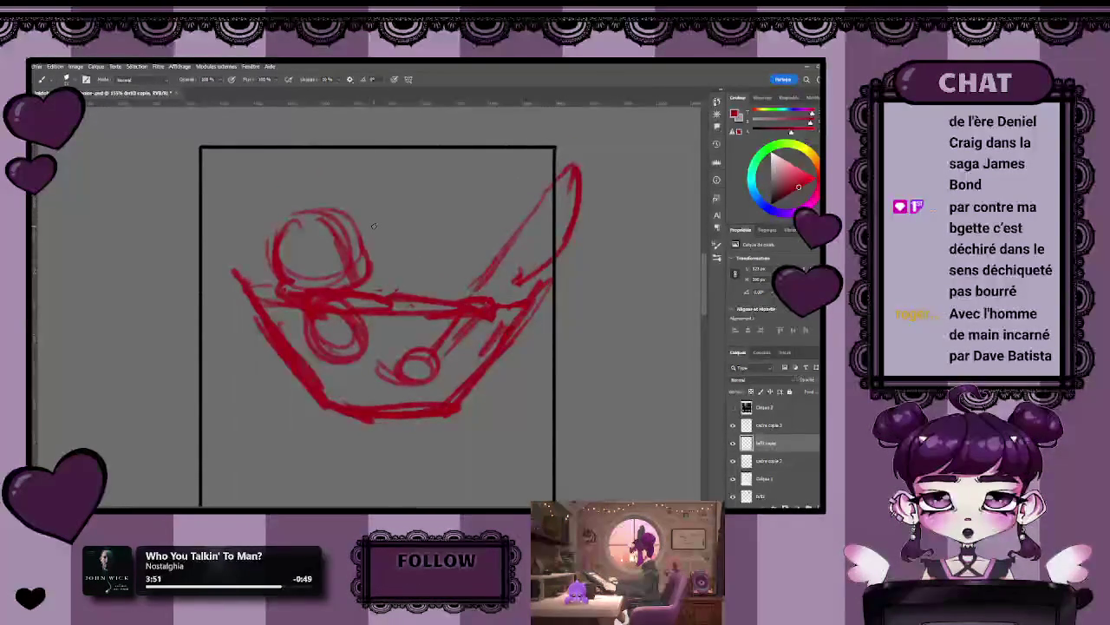
key(ctrl+0)
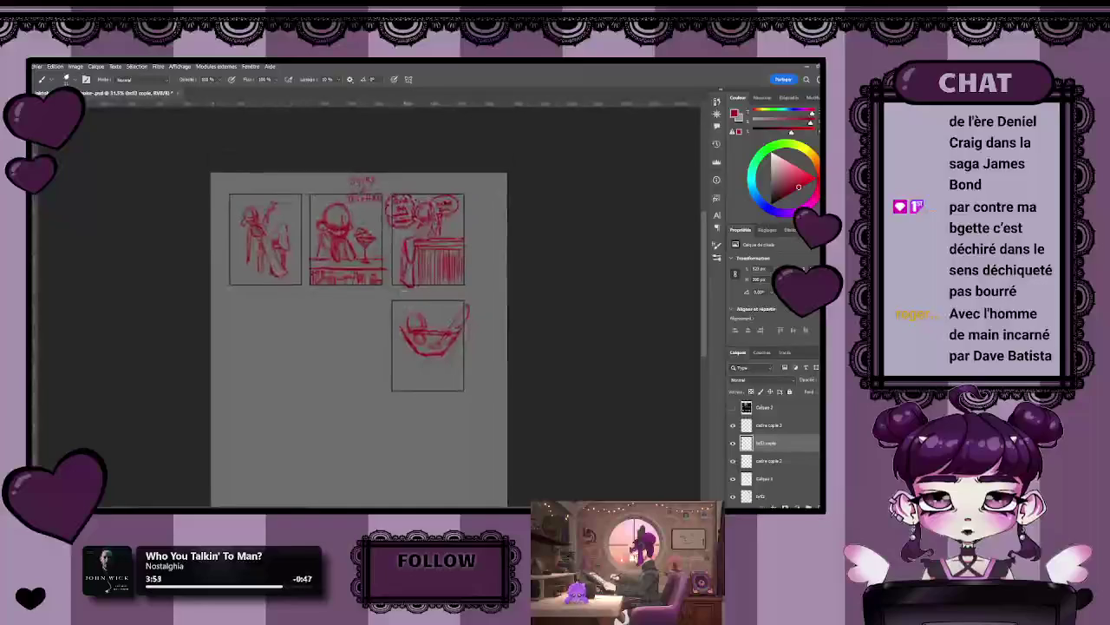
drag(406, 276, 449, 306)
key(z)
mouse_move(454, 339)
mouse_down()
mouse_move(426, 289)
mouse_move(413, 310)
mouse_up()
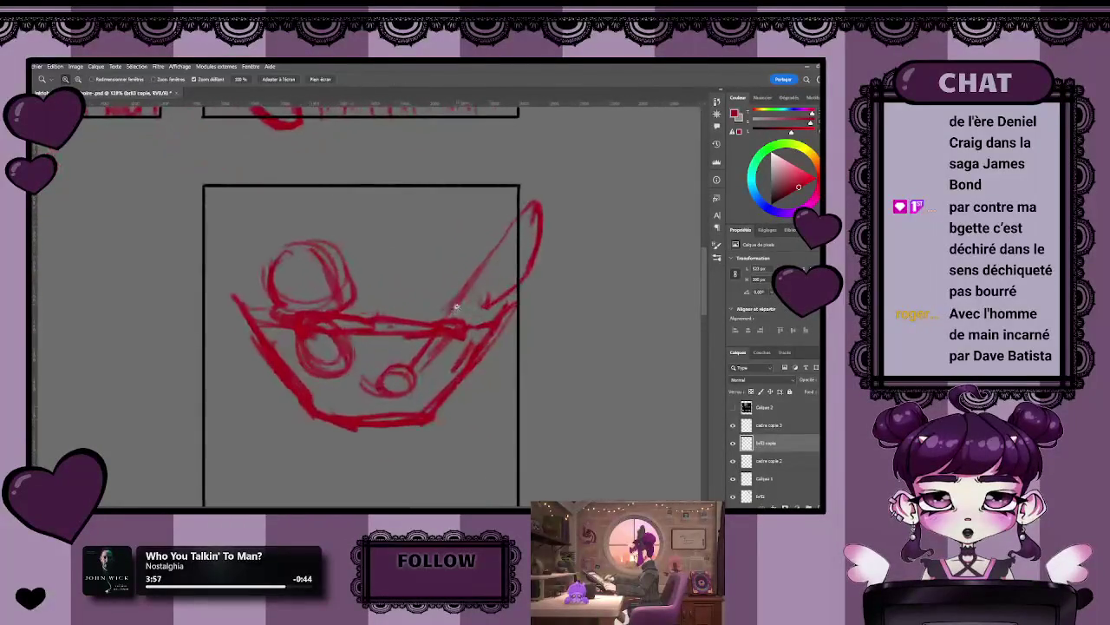
- Lasso the round head above the bowl and put it under Free Transform
key(l)
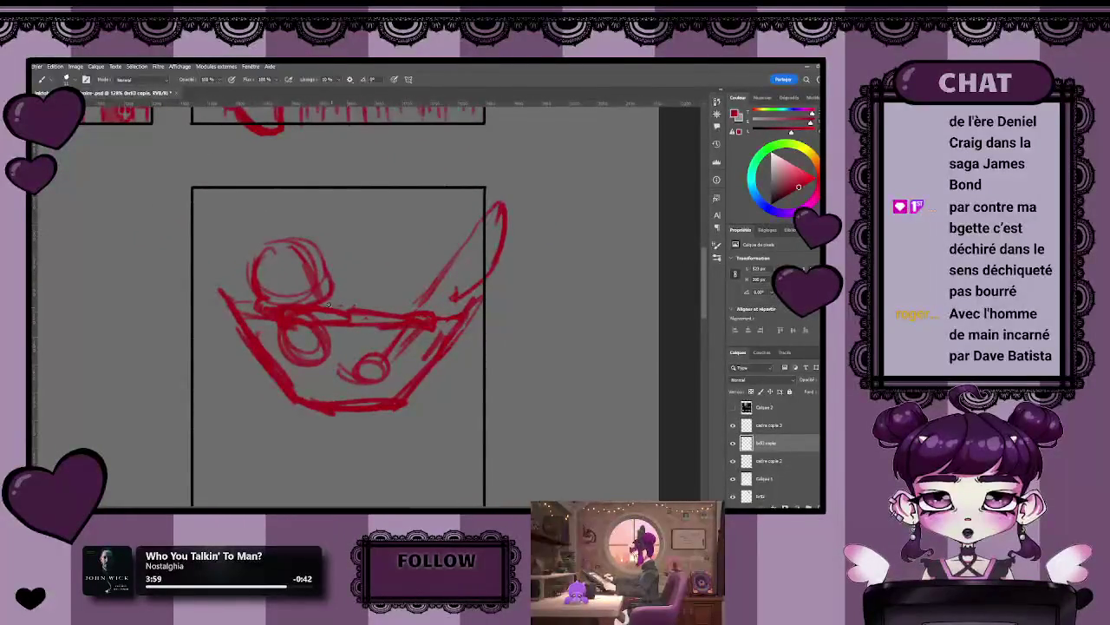
mouse_move(321, 221)
mouse_down()
mouse_move(239, 238)
mouse_move(251, 308)
mouse_move(352, 308)
mouse_up()
key(ctrl+t)
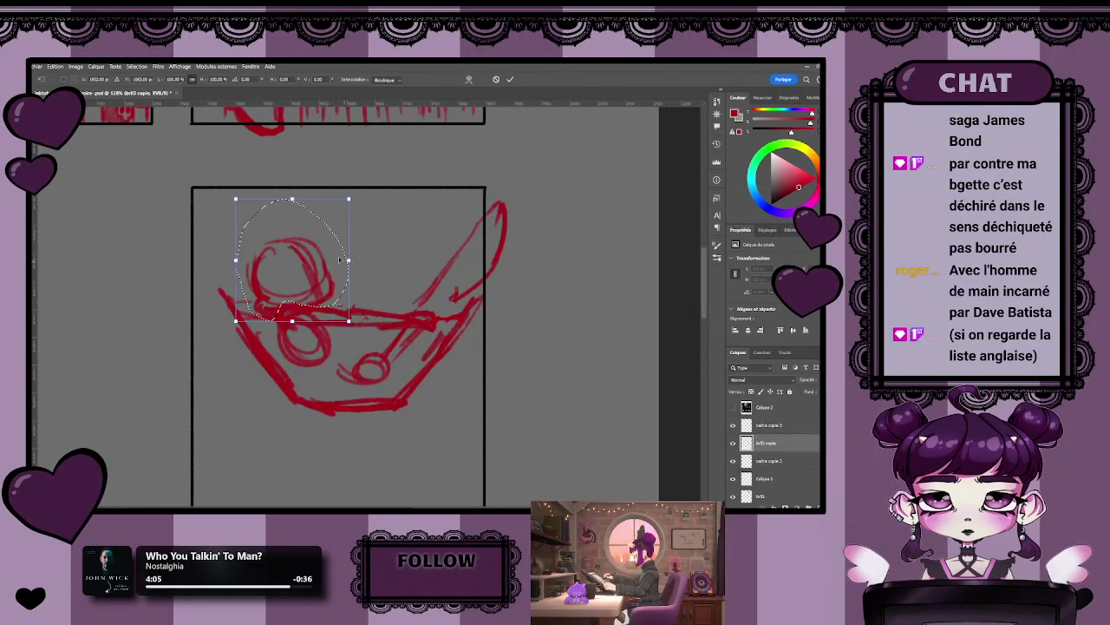
- Shift the head slightly right and down, keep it upright, and apply the transform
drag(337, 252, 339, 257)
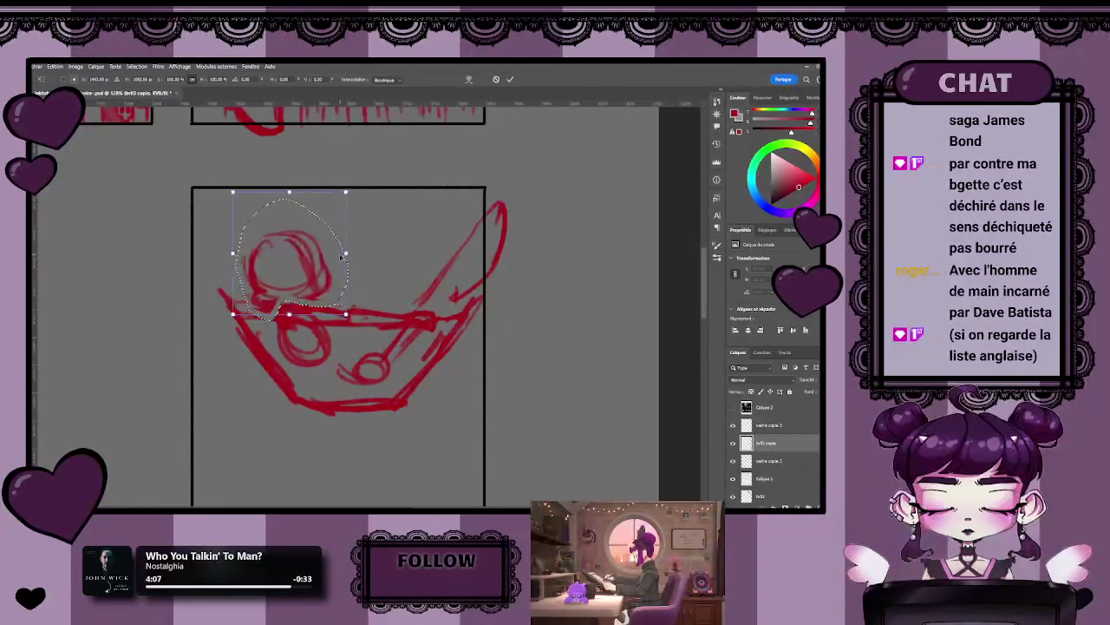
mouse_move(339, 256)
mouse_down()
mouse_move(312, 217)
mouse_move(292, 229)
mouse_up()
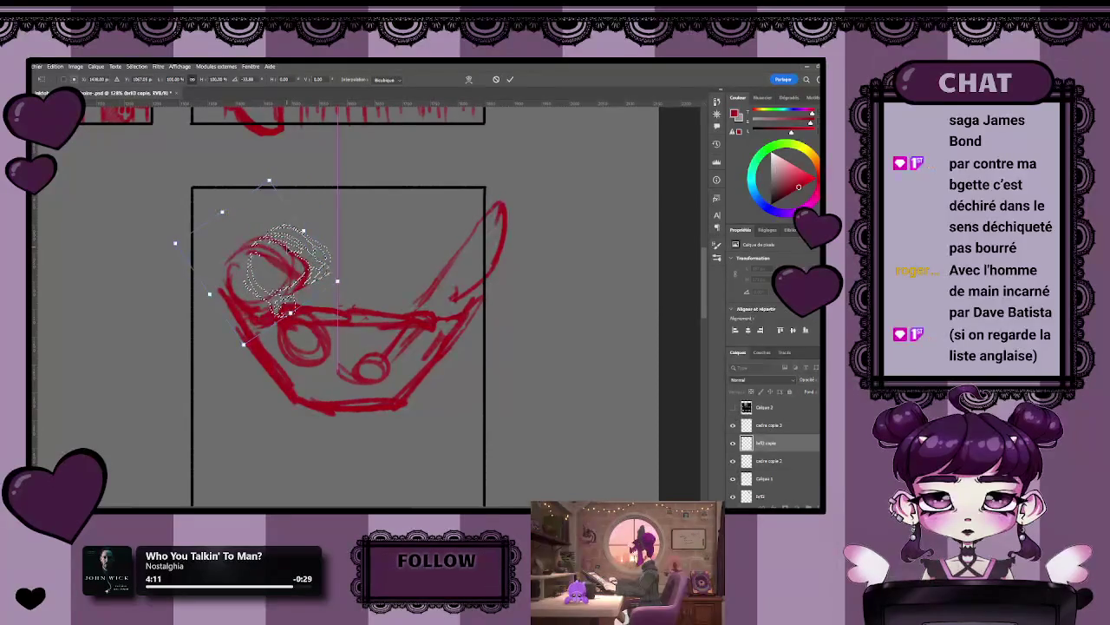
mouse_move(322, 276)
mouse_down()
mouse_move(313, 278)
mouse_move(330, 228)
mouse_up()
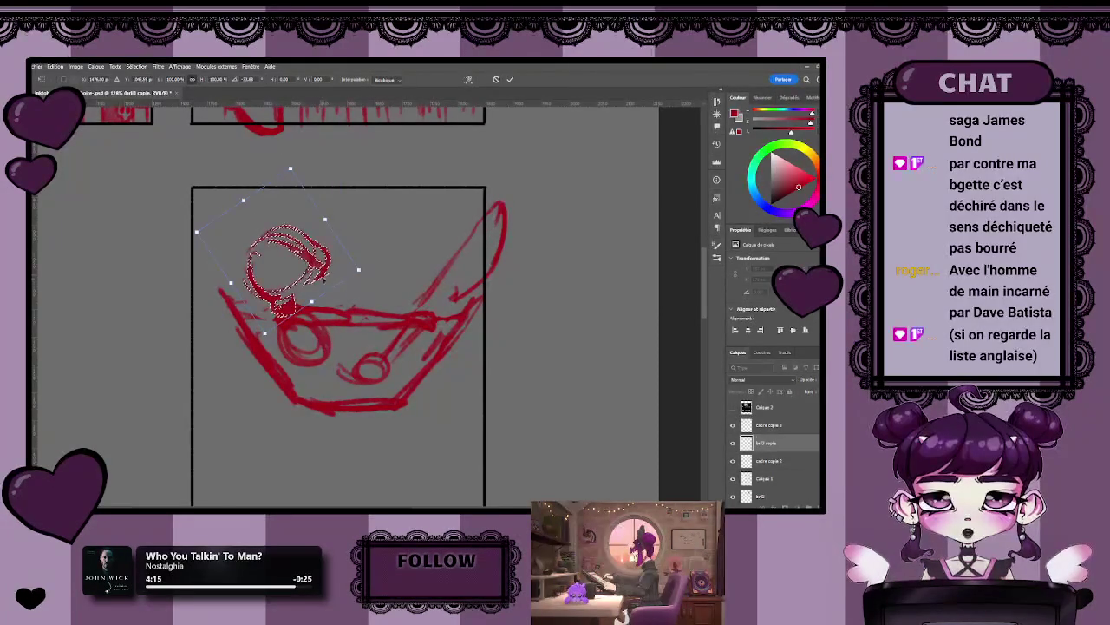
key(Return)
key(l)
key(ctrl+d)
scroll(308, 296, up, 2)
key(b)
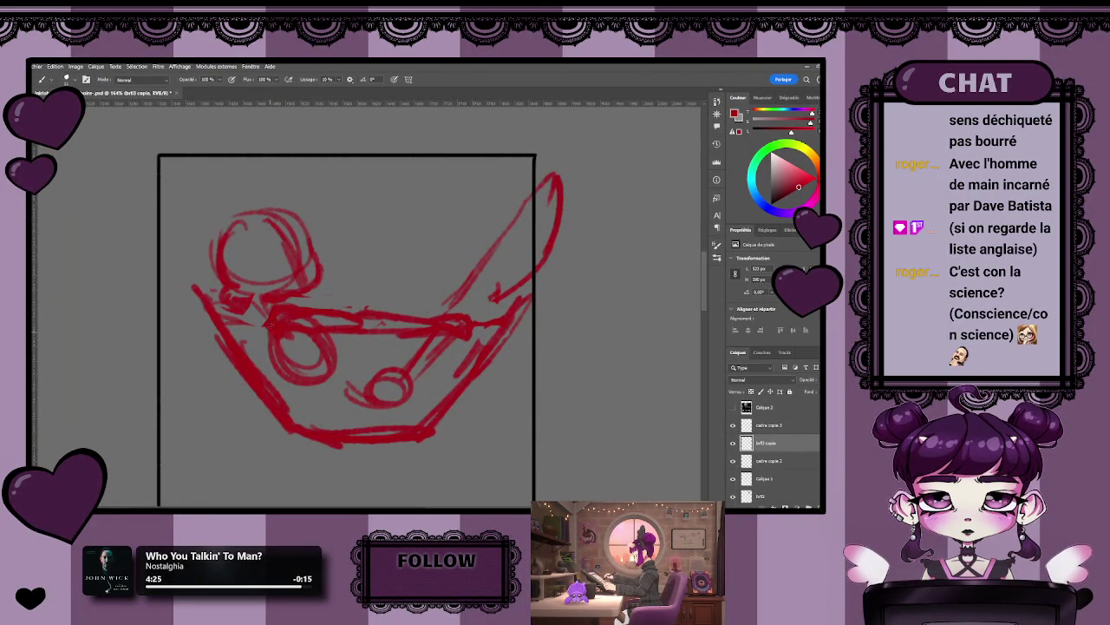
- Reselect the head, reposition it with Free Transform, and deselect
key(l)
mouse_move(360, 261)
mouse_down()
mouse_move(209, 274)
mouse_move(247, 318)
mouse_move(356, 256)
mouse_up()
key(ctrl+t)
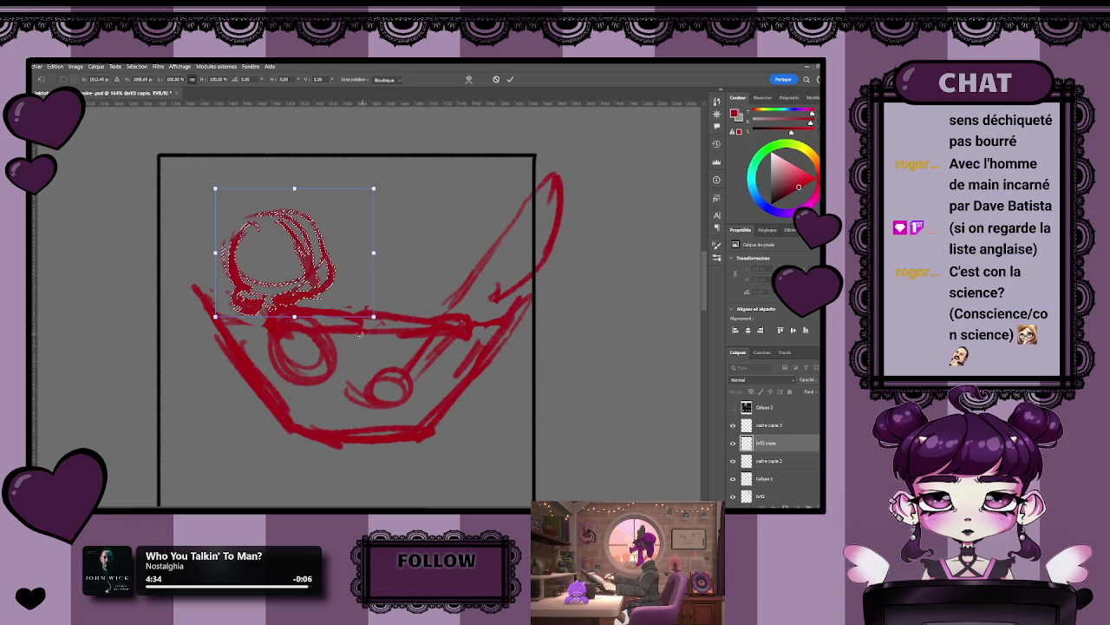
key(Return)
key(ctrl+d)
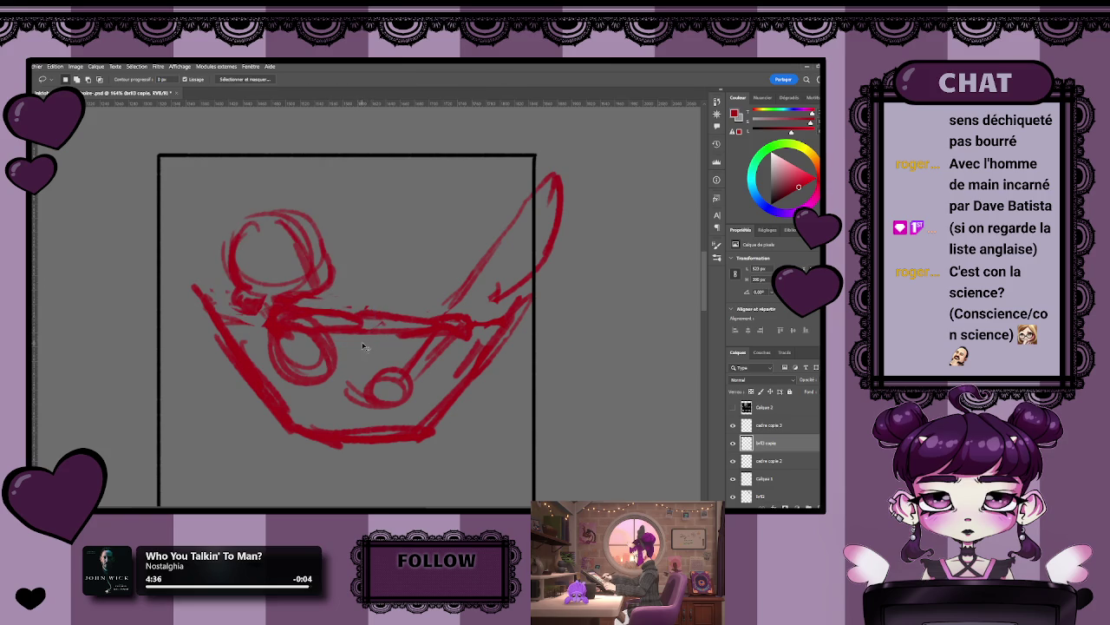
- Zoom in on the bowl sketch in the bottom panel
key(b)
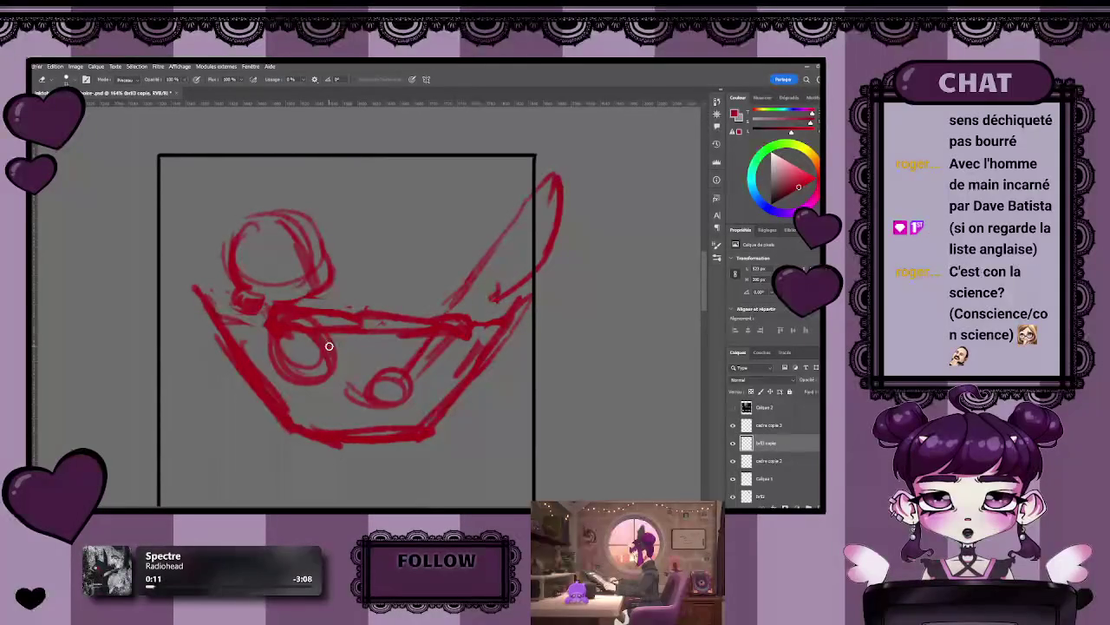
scroll(329, 346, down, 2)
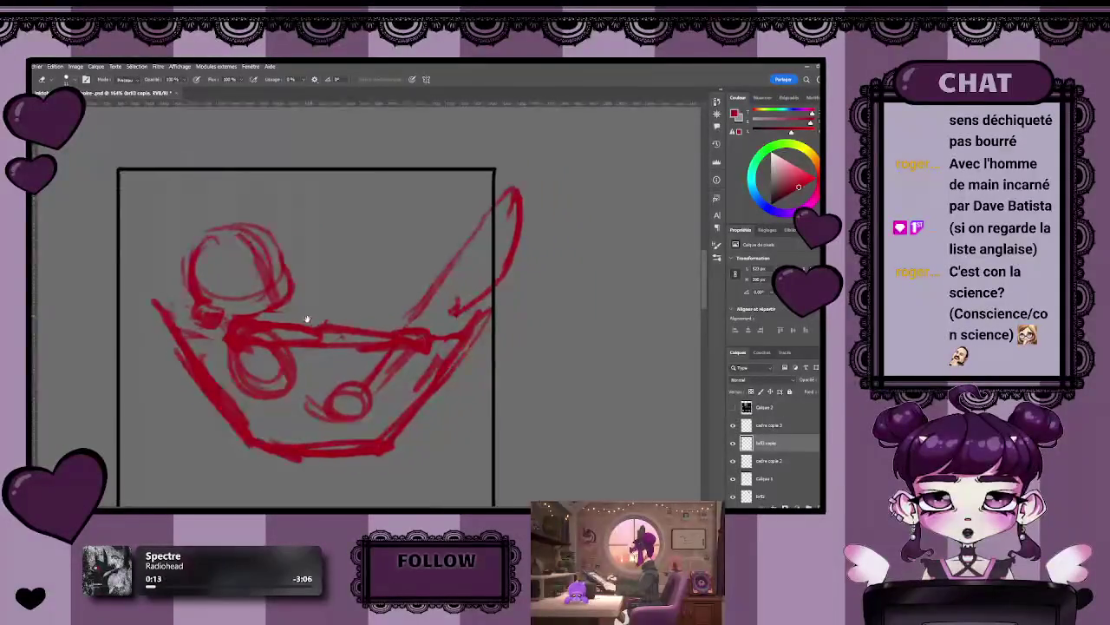
scroll(329, 346, down, 3)
scroll(328, 346, up, 3)
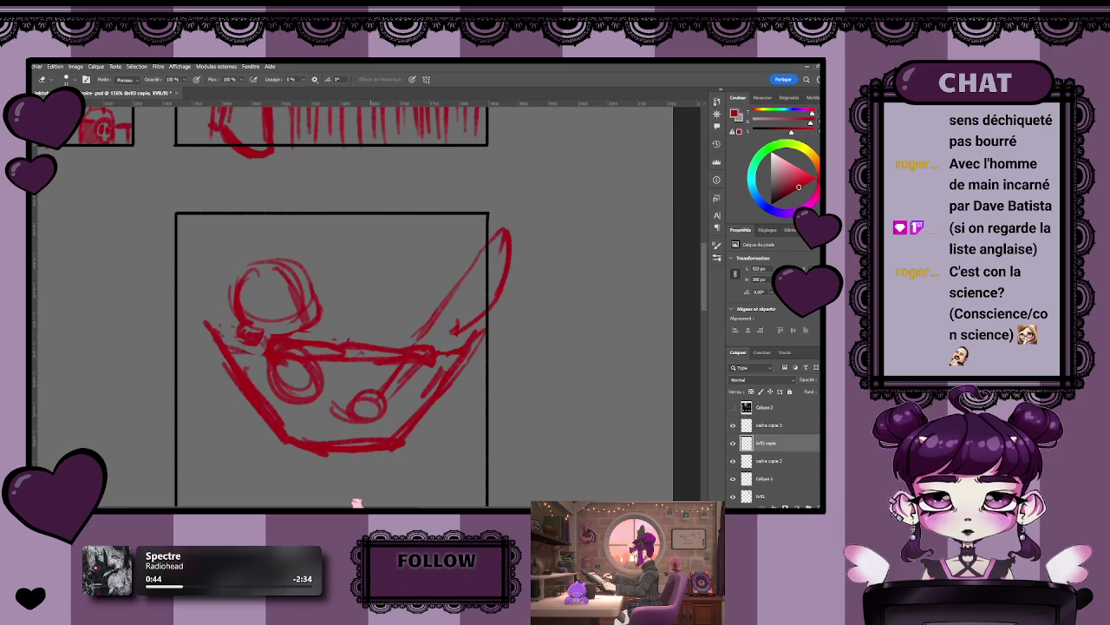
key(z)
drag(344, 252, 364, 251)
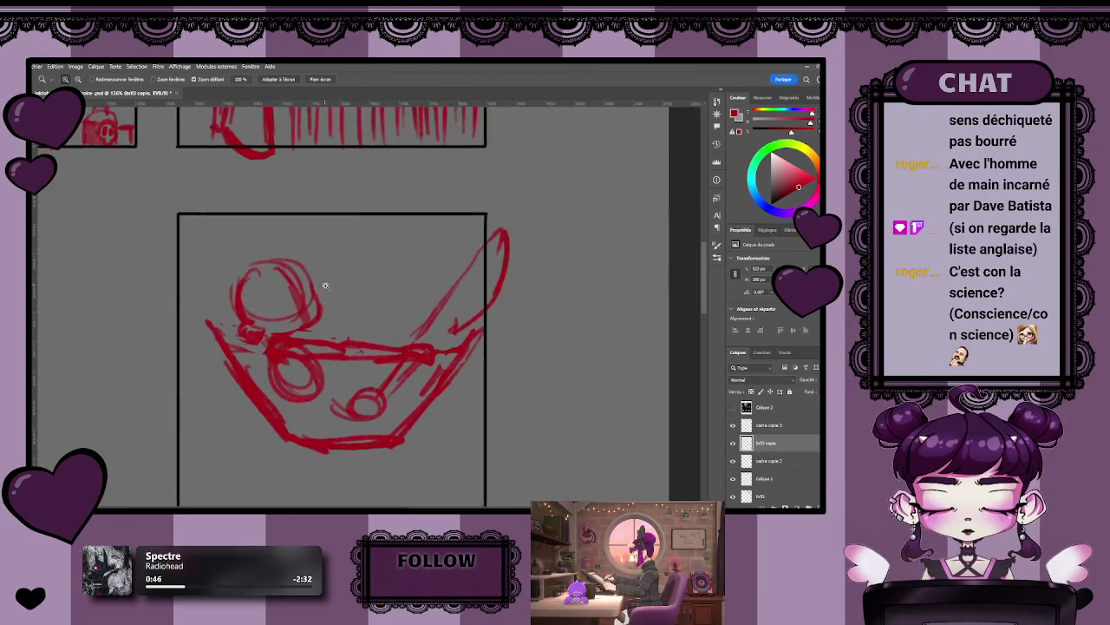
key(b)
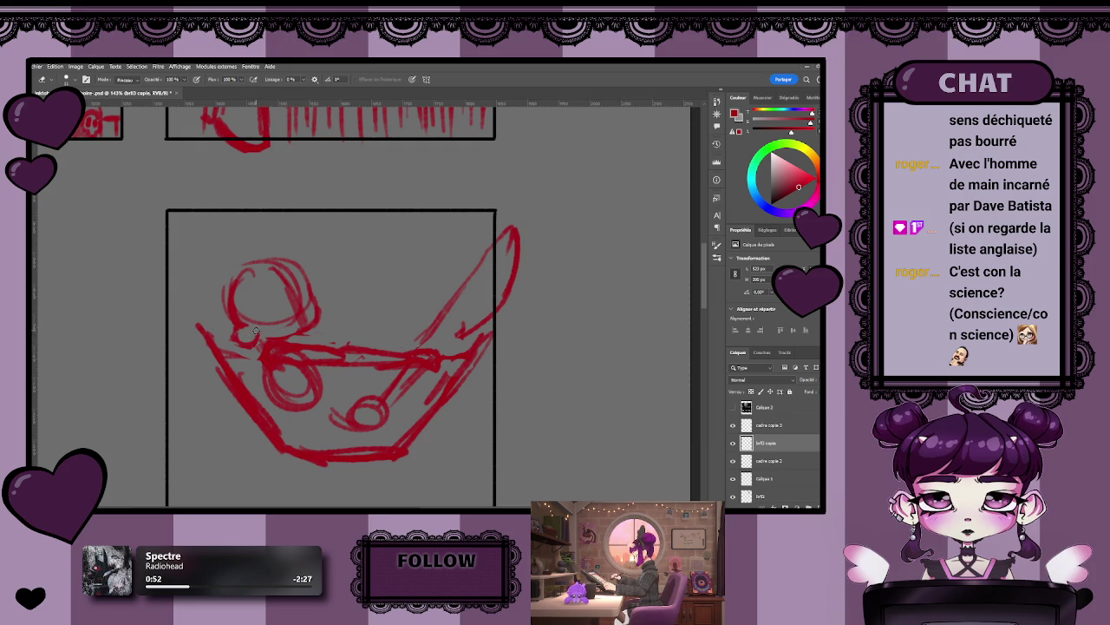
key(z)
drag(342, 321, 321, 354)
key(b)
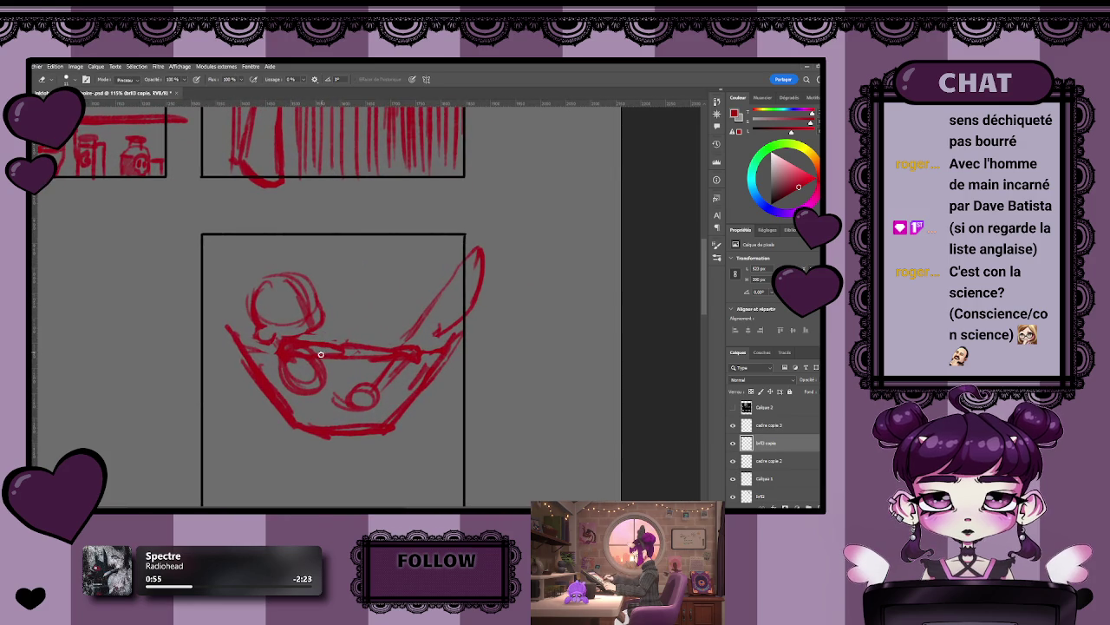
key(b)
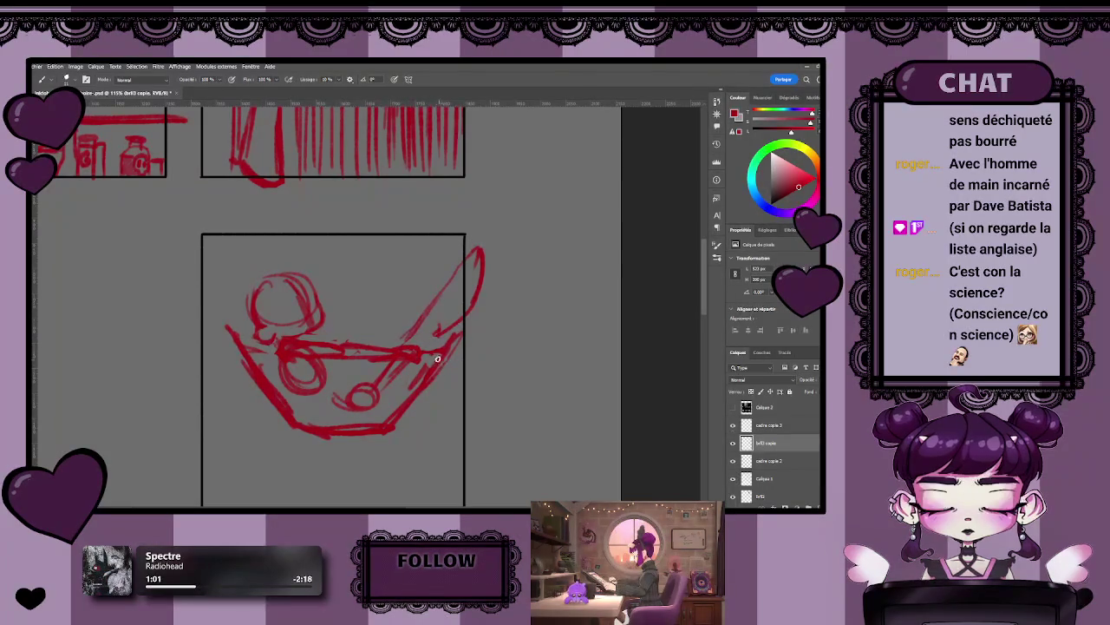
- Draw a pointed stroke right of the bowl and a horizontal line across it
mouse_move(461, 324)
mouse_down()
mouse_move(510, 318)
mouse_move(465, 352)
mouse_up()
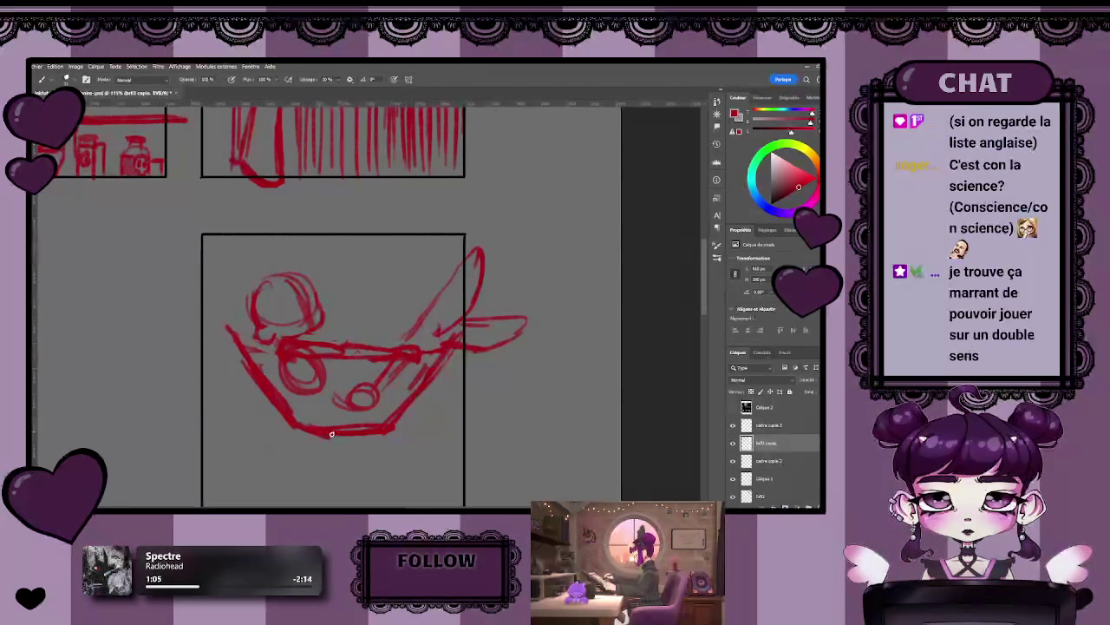
key(e)
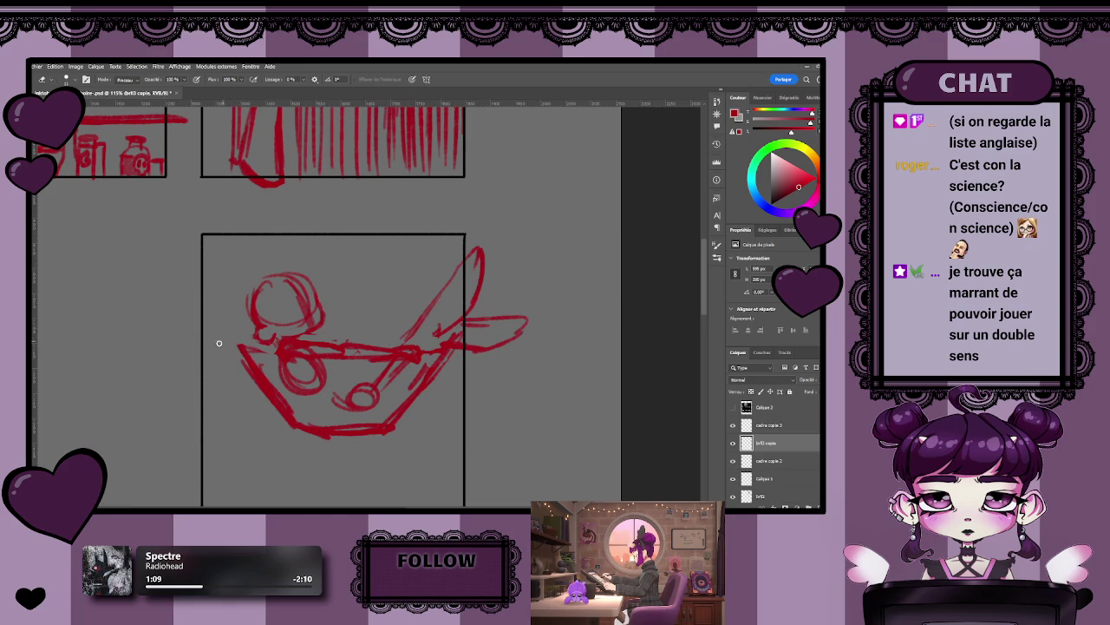
key(b)
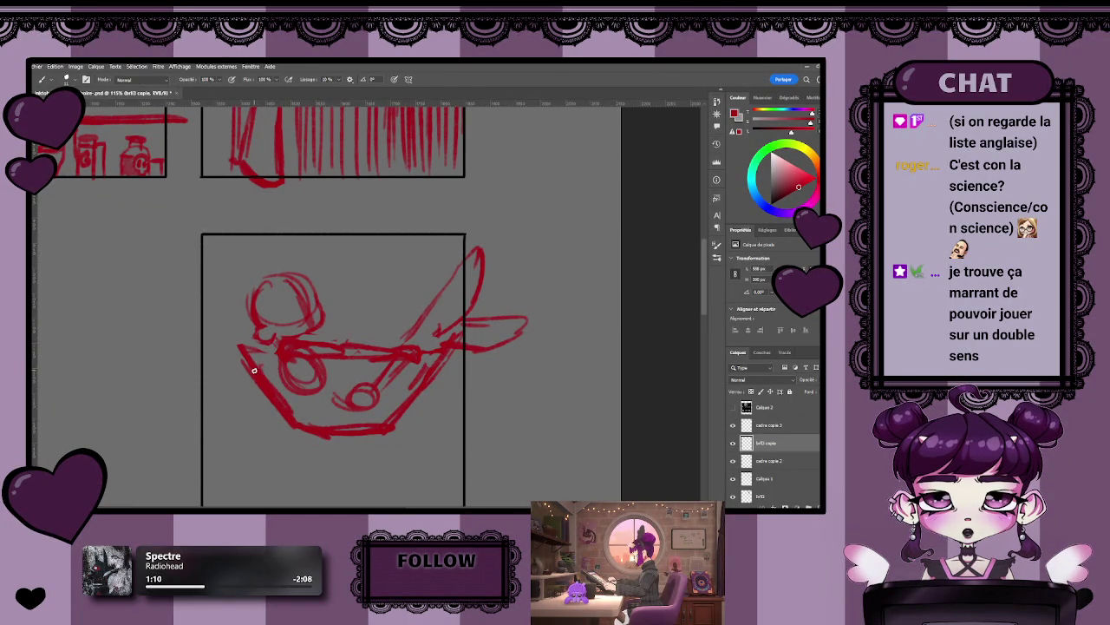
drag(378, 369, 335, 369)
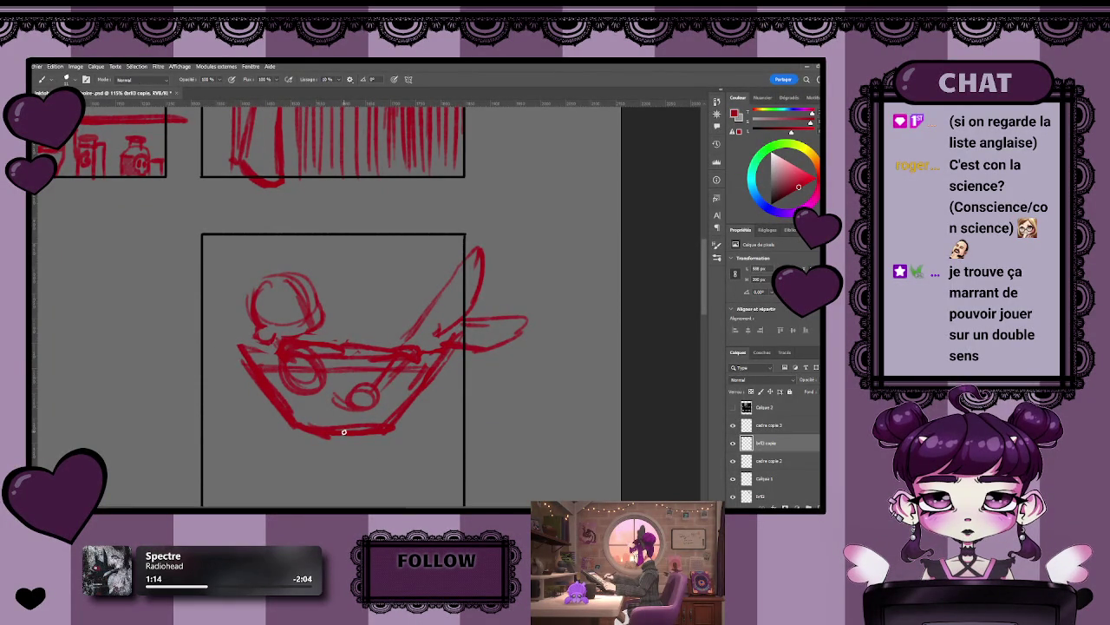
key(z)
drag(293, 360, 317, 379)
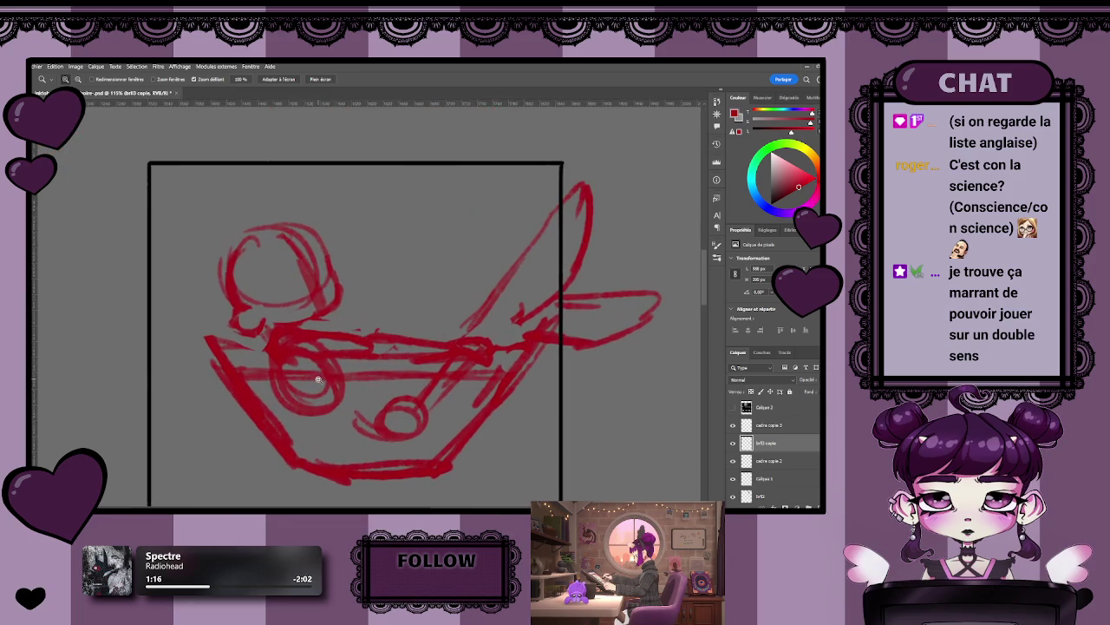
key(b)
drag(389, 322, 362, 333)
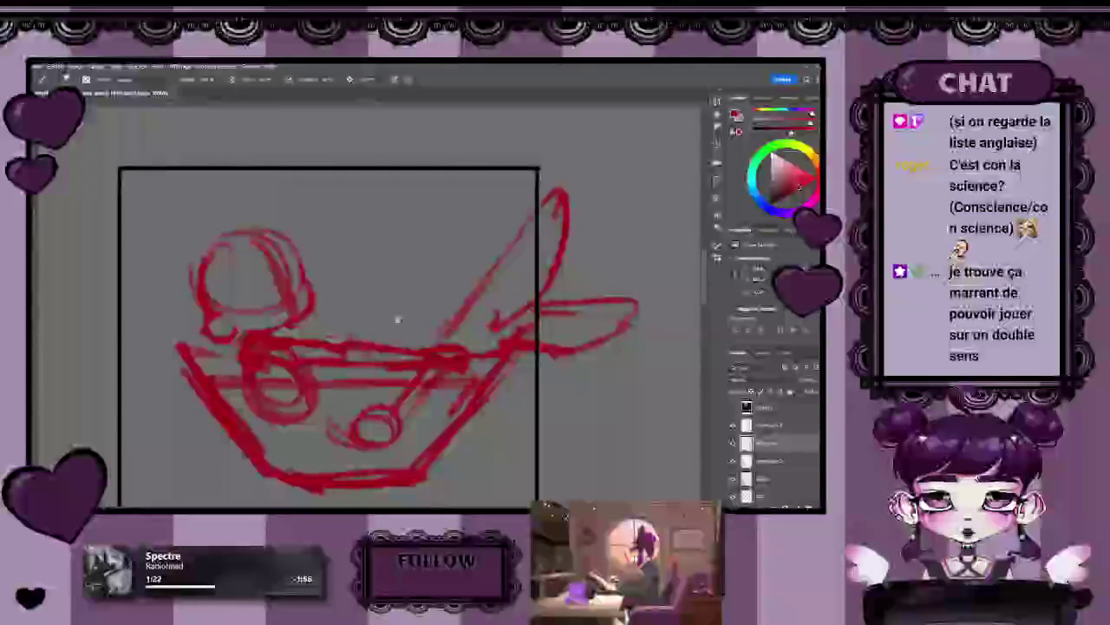
drag(396, 317, 359, 342)
scroll(357, 341, down, 2)
scroll(356, 382, down, 3)
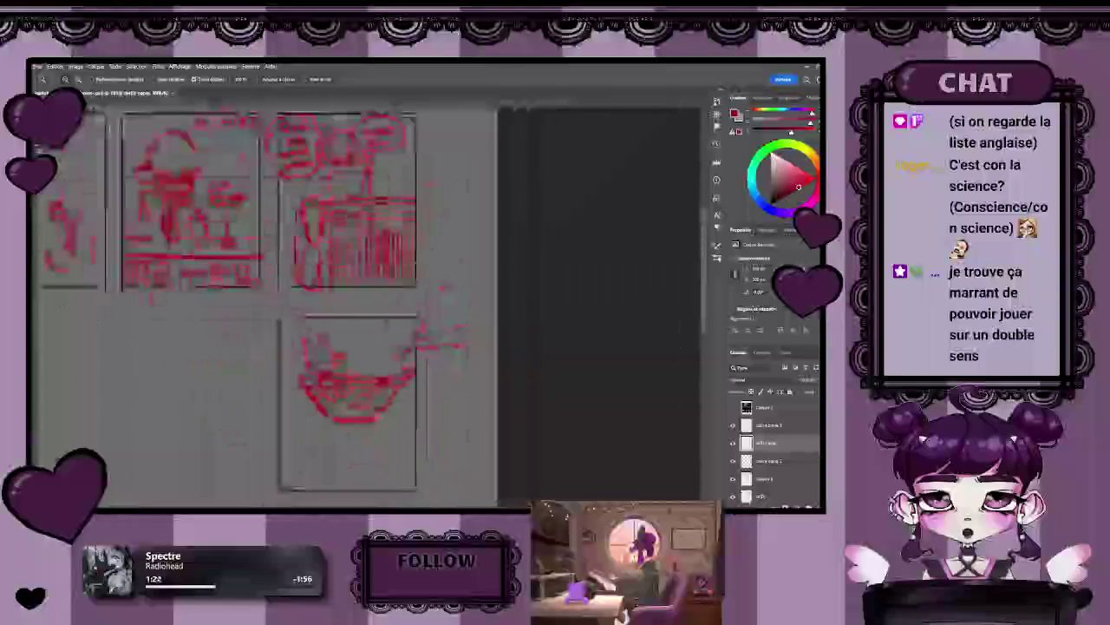
drag(356, 323, 399, 362)
scroll(401, 364, down, 3)
scroll(408, 330, up, 2)
scroll(417, 259, up, 2)
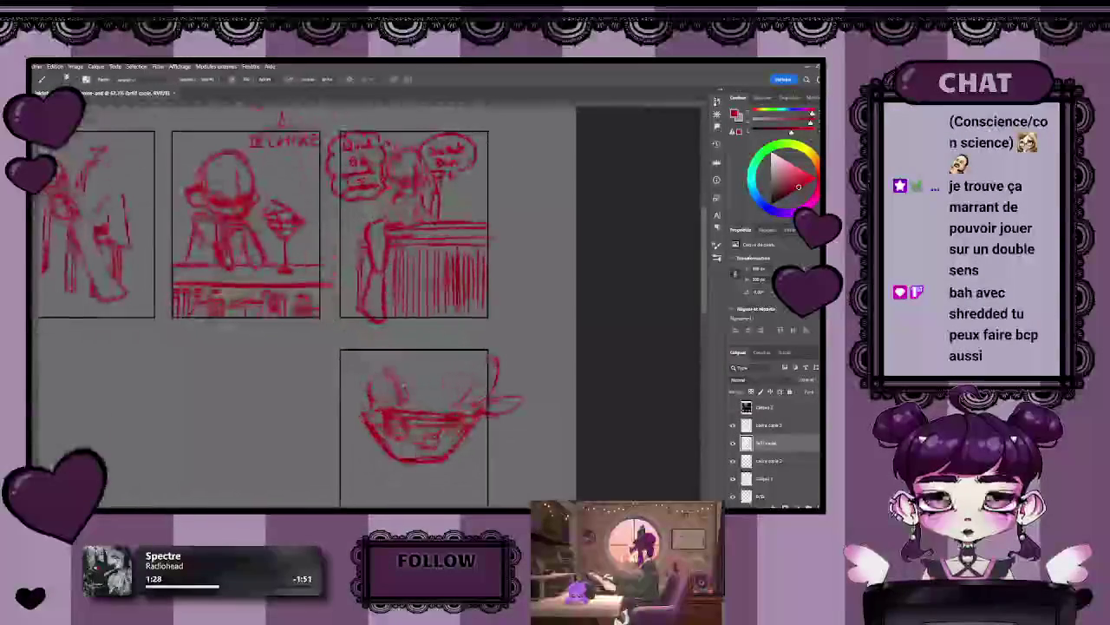
scroll(417, 259, up, 1)
scroll(421, 278, up, 1)
scroll(425, 294, down, 1)
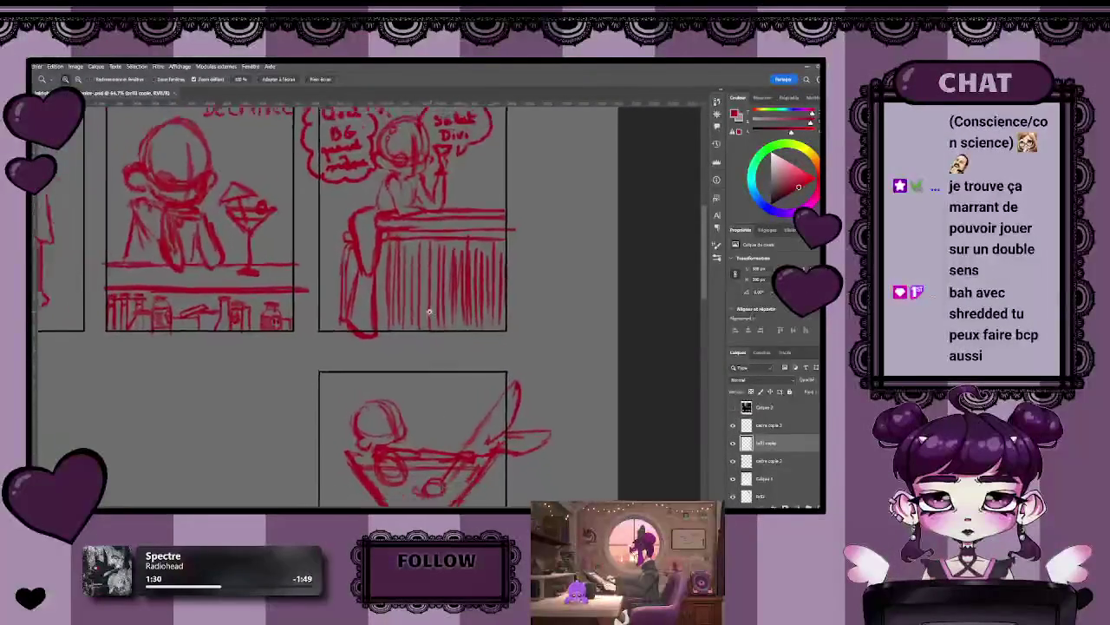
key(b)
scroll(427, 302, up, 1)
key(z)
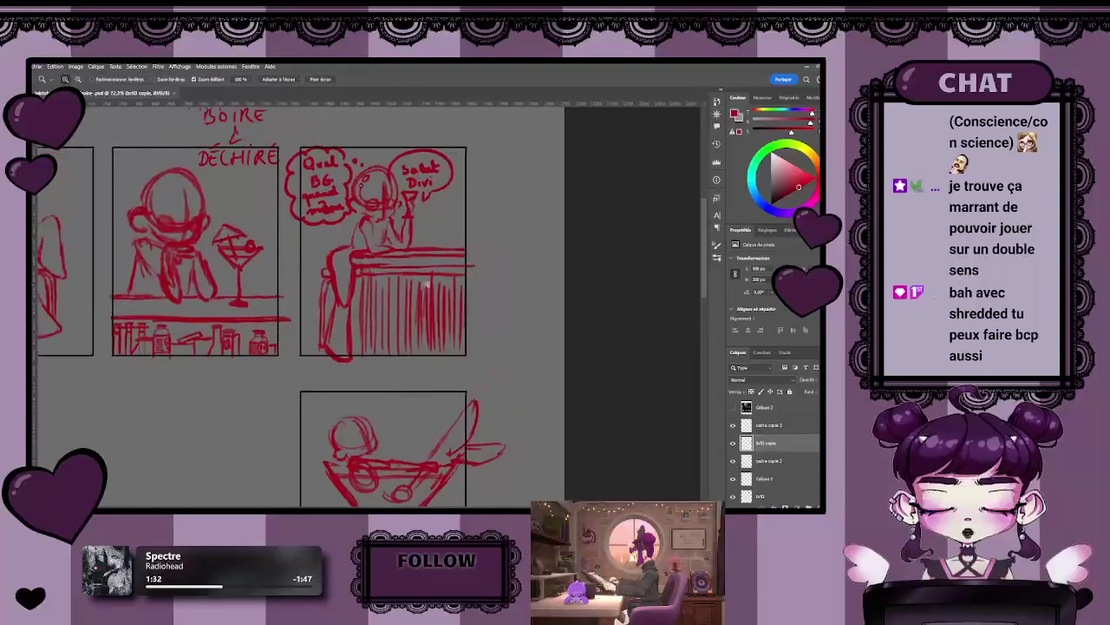
scroll(442, 301, up, 3)
key(b)
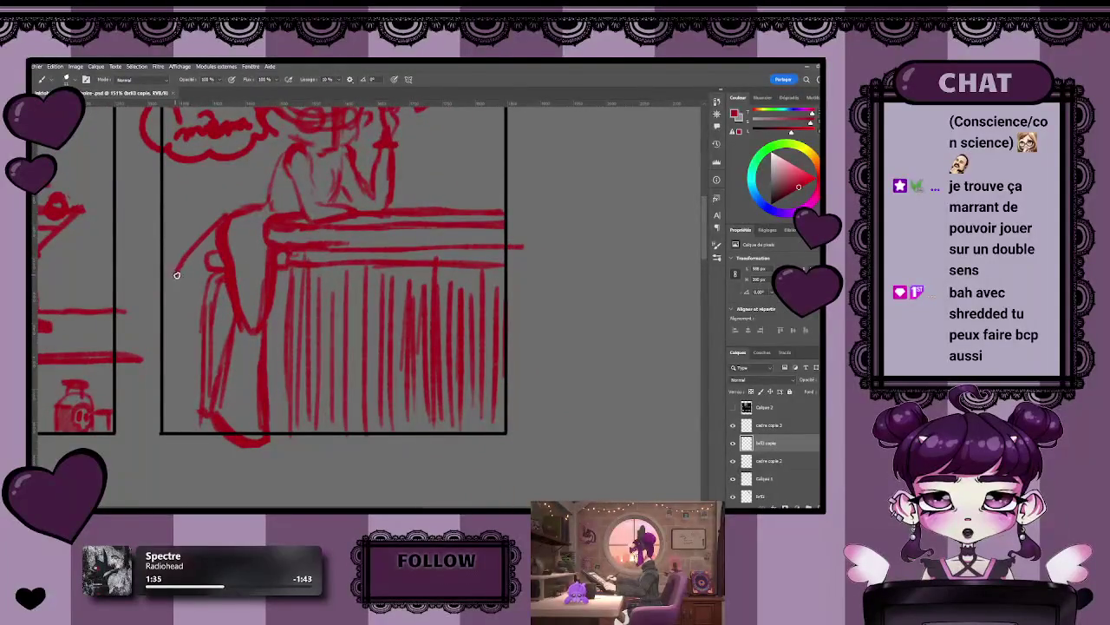
key(z)
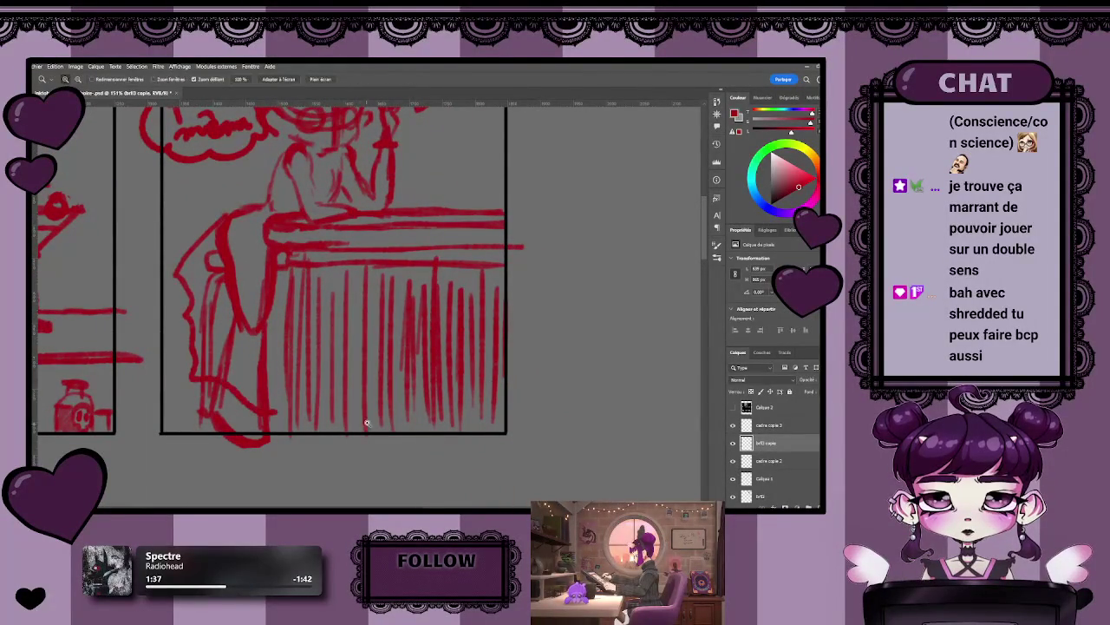
scroll(301, 398, down, 3)
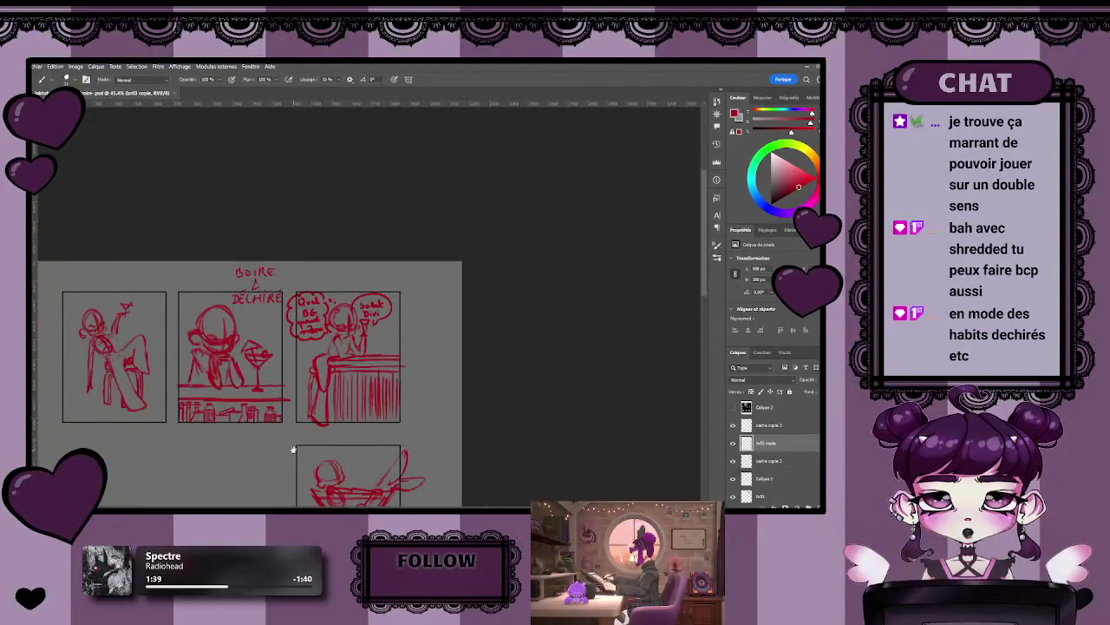
scroll(292, 447, down, 1)
drag(292, 447, 402, 288)
key(b)
scroll(408, 295, up, 1)
scroll(452, 347, up, 2)
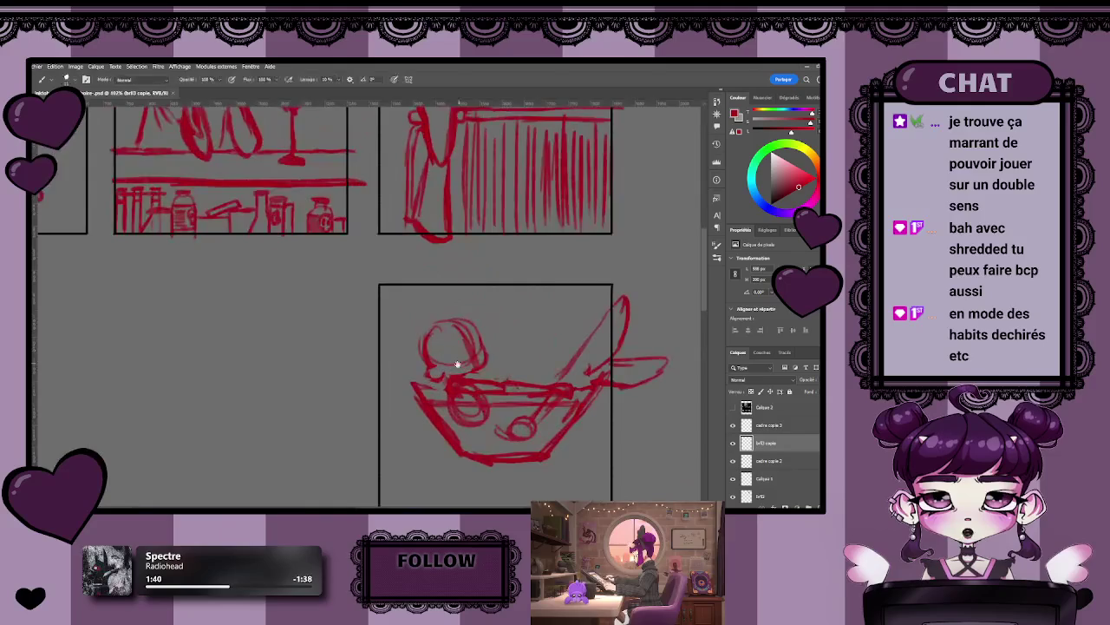
scroll(281, 295, up, 2)
scroll(281, 295, up, 1)
scroll(281, 295, up, 2)
scroll(355, 347, down, 1)
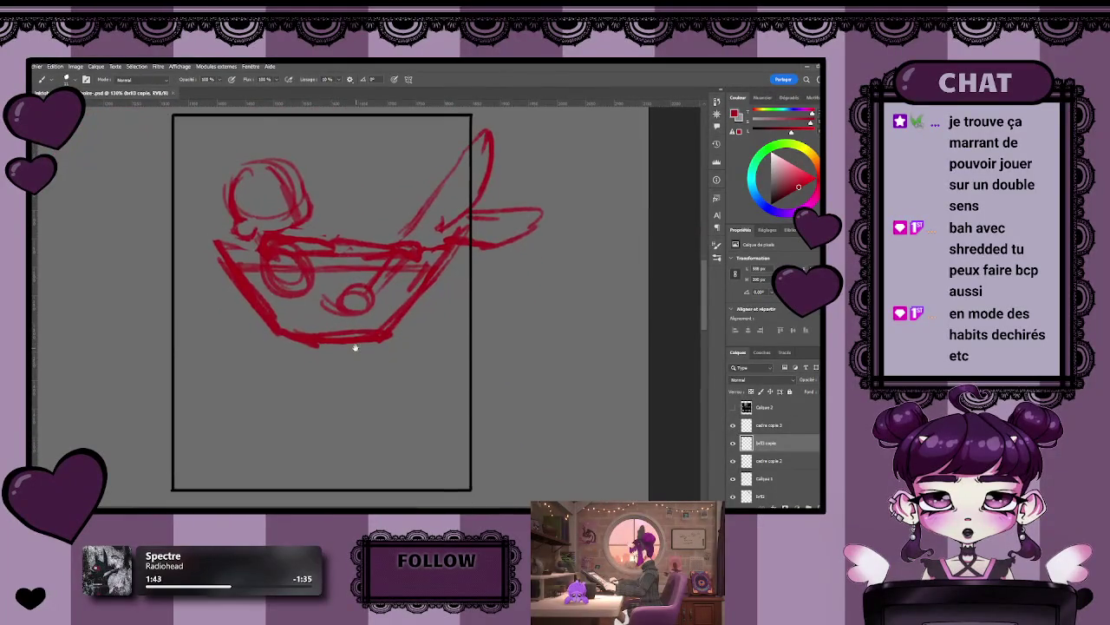
mouse_move(317, 263)
mouse_down()
mouse_move(347, 303)
mouse_move(483, 417)
mouse_move(422, 372)
mouse_move(460, 357)
mouse_up()
scroll(460, 357, up, 1)
scroll(434, 360, down, 2)
scroll(399, 369, up, 3)
scroll(380, 373, down, 1)
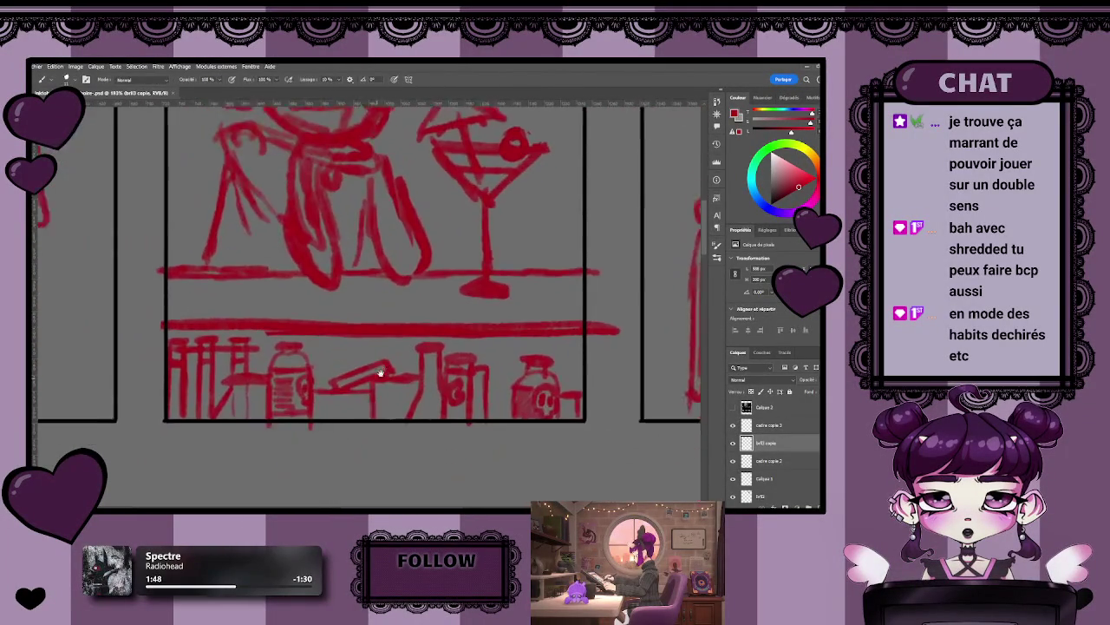
- Rough in a tall bottle beside the martini glass, reaching up the panel's right edge
scroll(380, 373, down, 1)
scroll(426, 325, down, 1)
scroll(329, 373, up, 2)
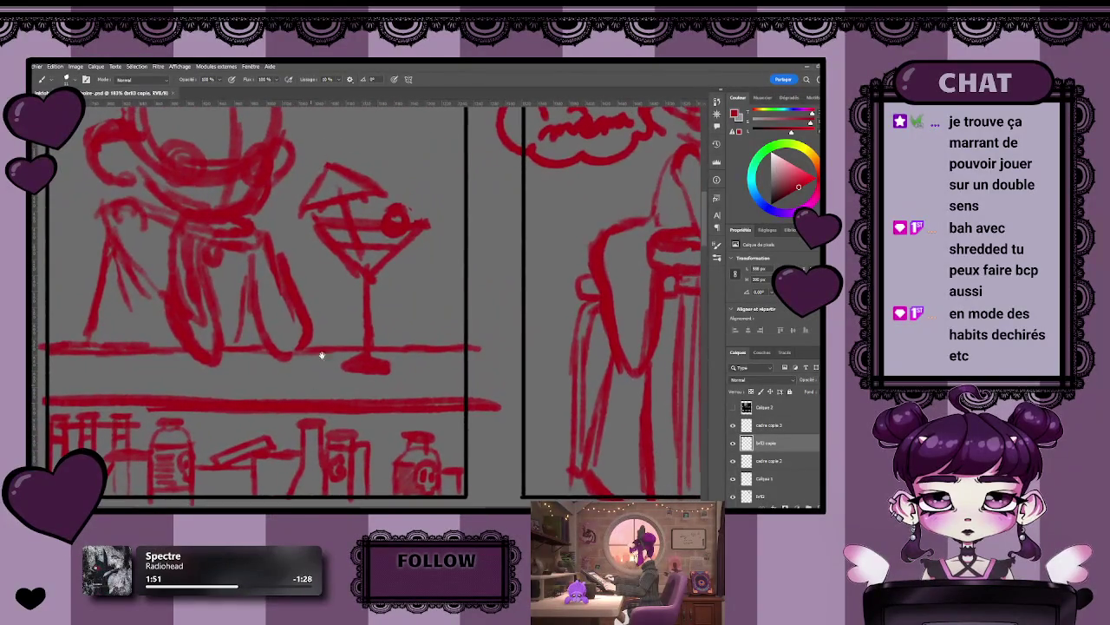
mouse_move(285, 304)
mouse_down()
mouse_move(483, 303)
mouse_move(289, 302)
mouse_up()
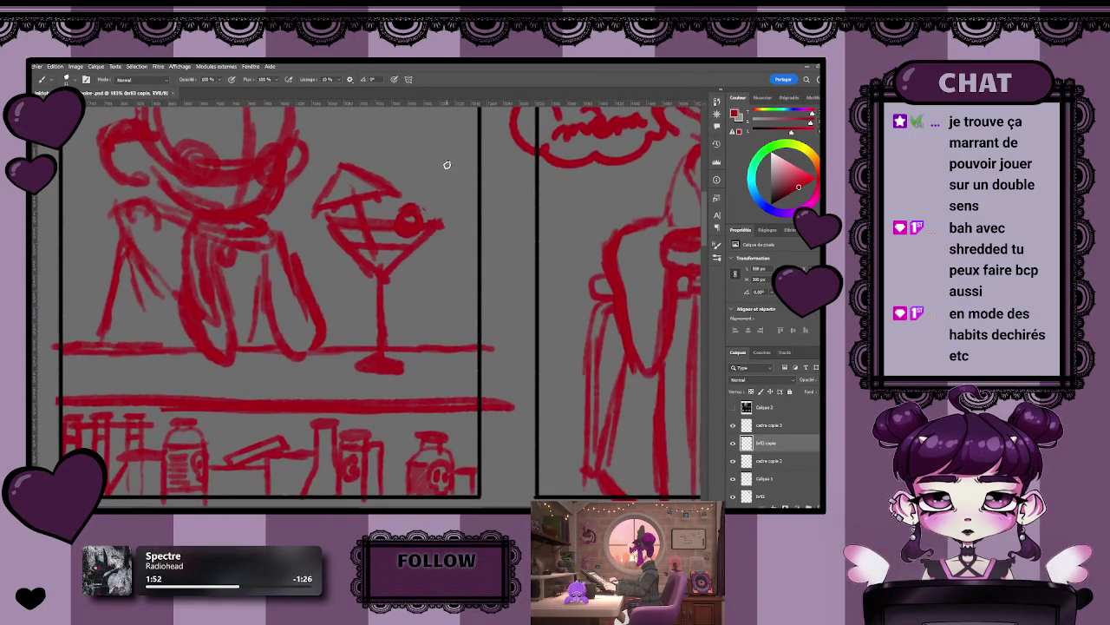
mouse_move(454, 135)
mouse_down()
mouse_move(460, 185)
mouse_move(425, 308)
mouse_up()
mouse_move(432, 260)
mouse_down()
mouse_move(432, 364)
mouse_move(476, 398)
mouse_up()
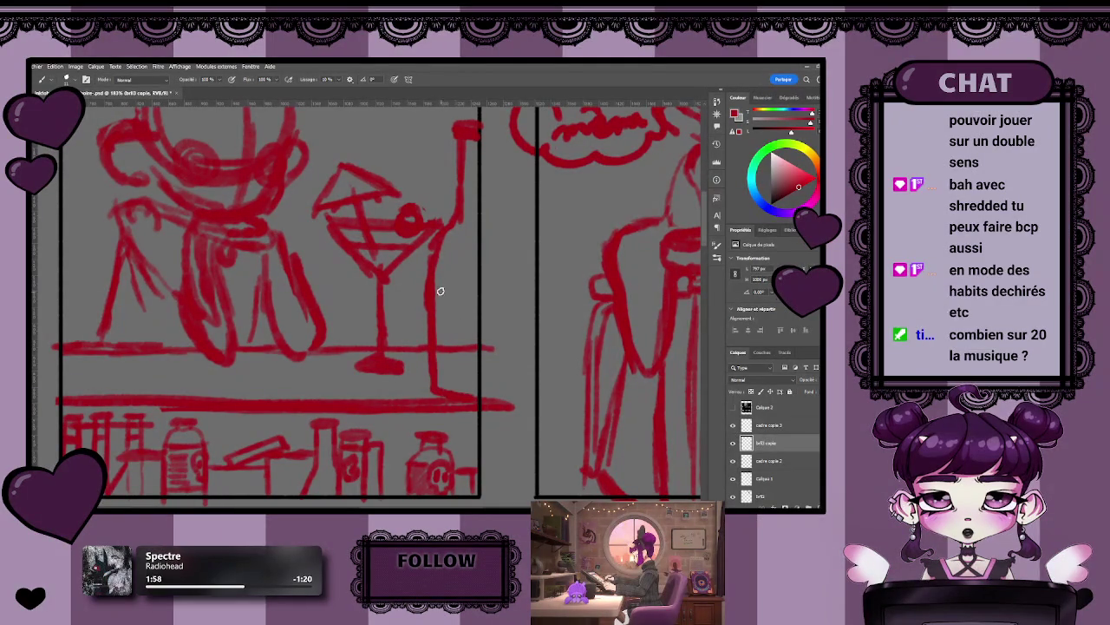
drag(446, 277, 445, 327)
drag(446, 285, 476, 276)
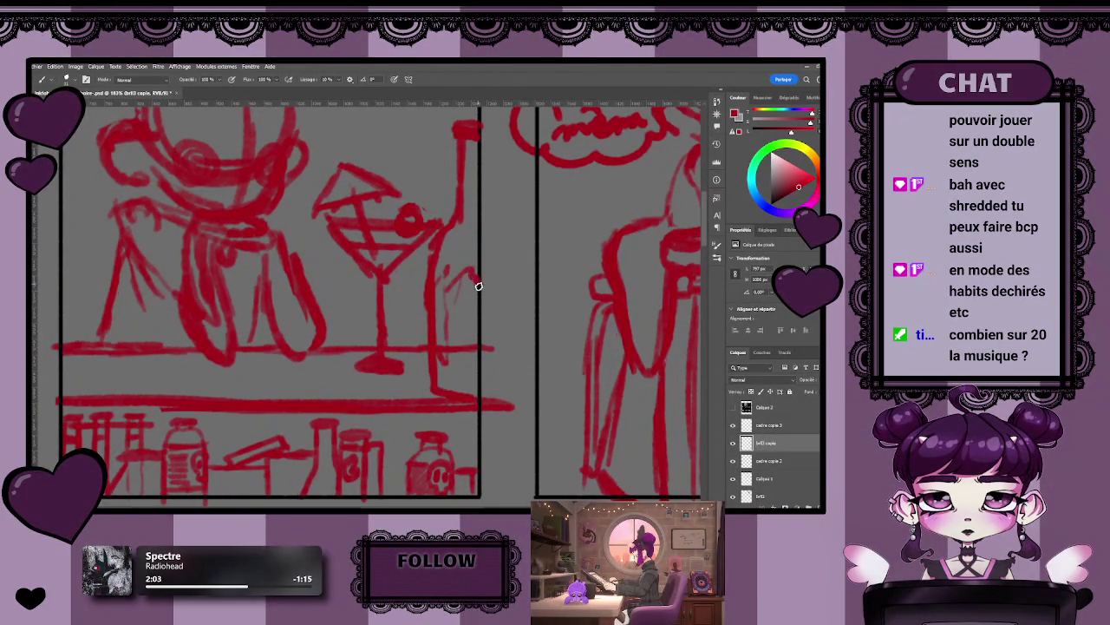
drag(454, 375, 471, 349)
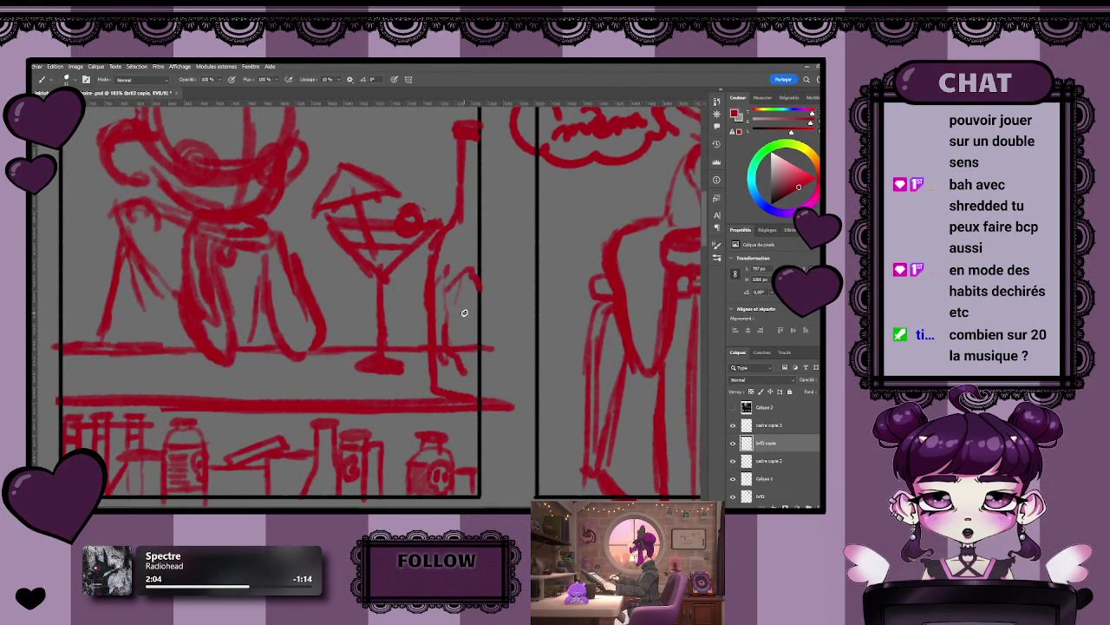
mouse_move(468, 282)
mouse_down()
mouse_move(466, 328)
mouse_move(478, 287)
mouse_move(473, 346)
mouse_move(395, 352)
mouse_up()
key(z)
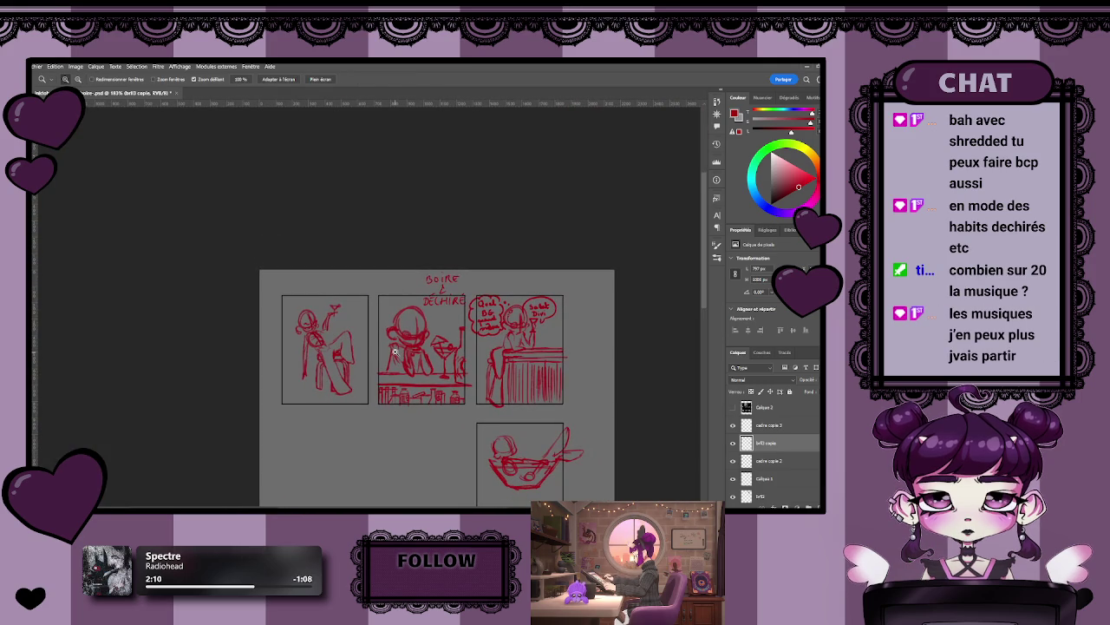
drag(395, 351, 402, 355)
key(b)
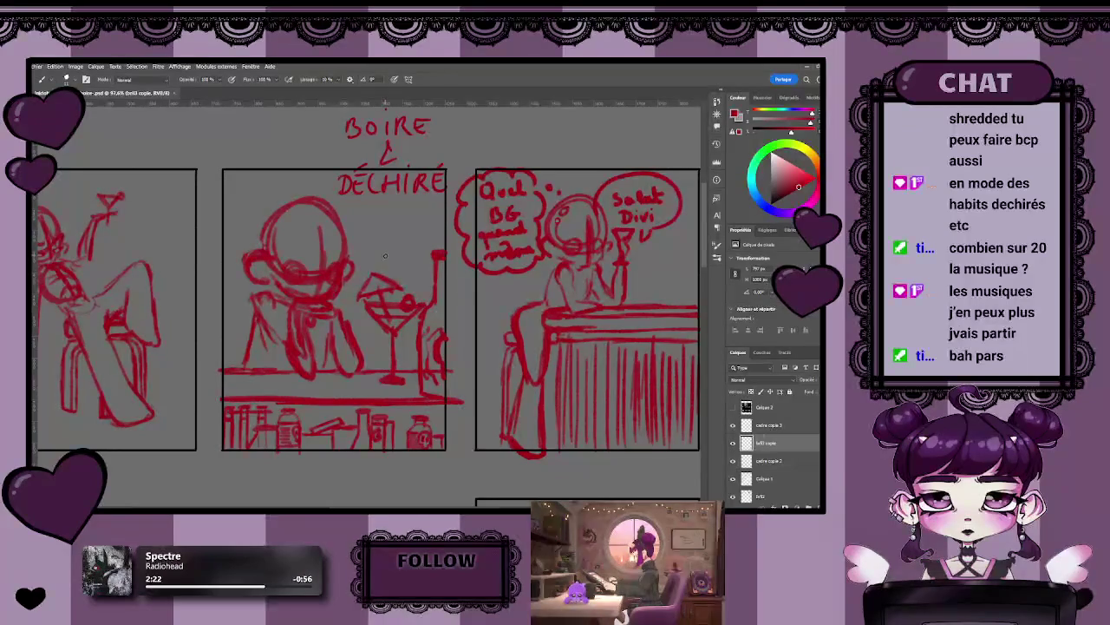
drag(385, 255, 352, 292)
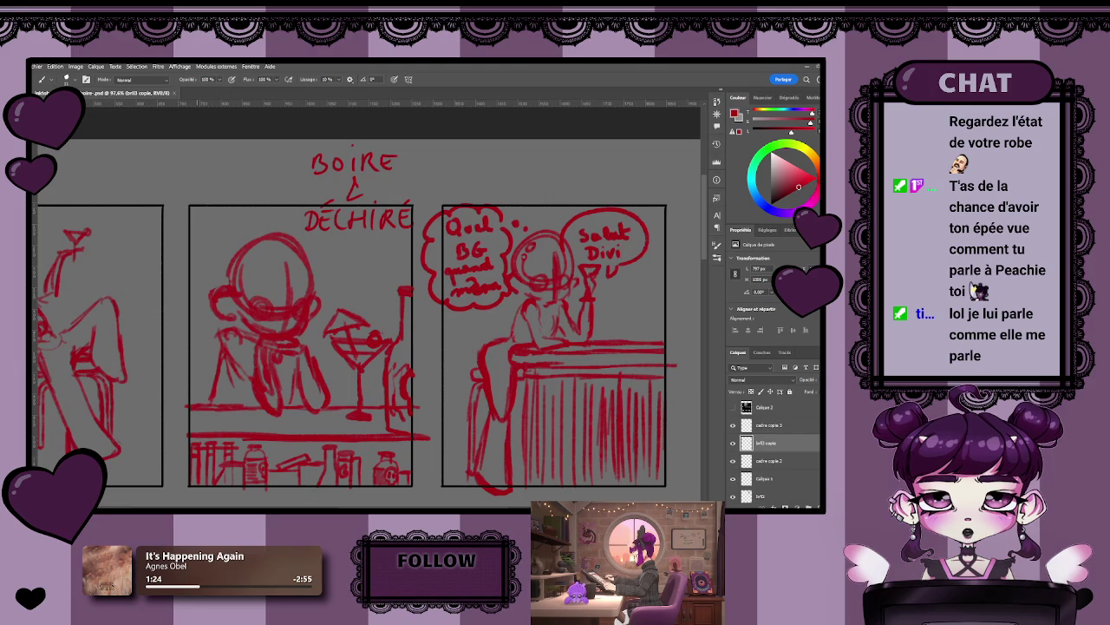
scroll(356, 290, down, 3)
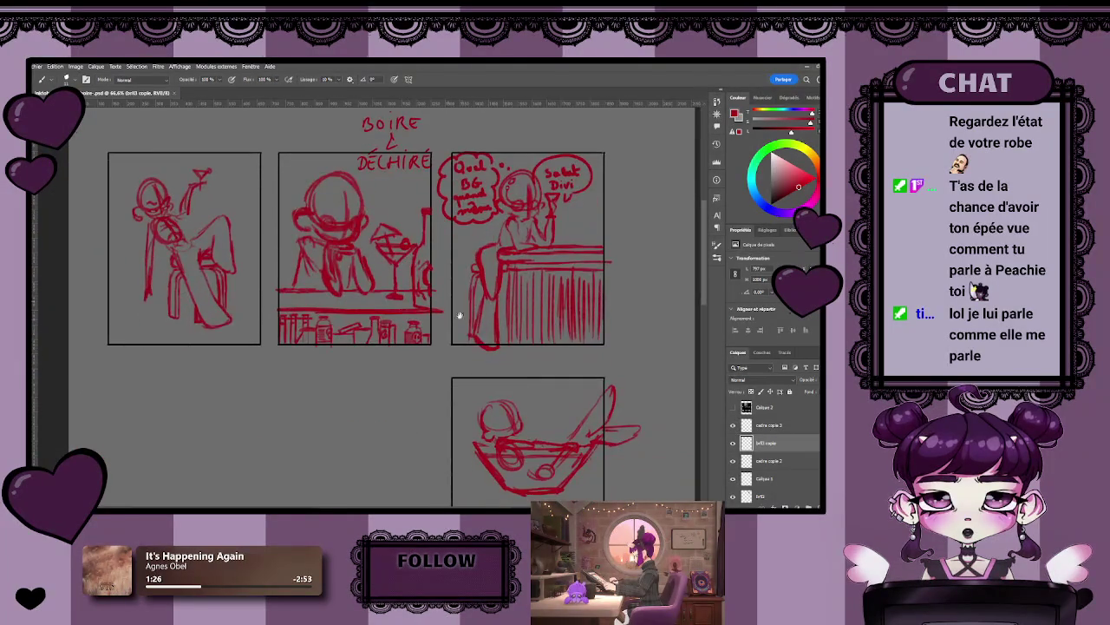
scroll(555, 425, up, 2)
scroll(503, 368, up, 1)
scroll(502, 367, up, 1)
scroll(502, 368, up, 1)
scroll(396, 347, up, 1)
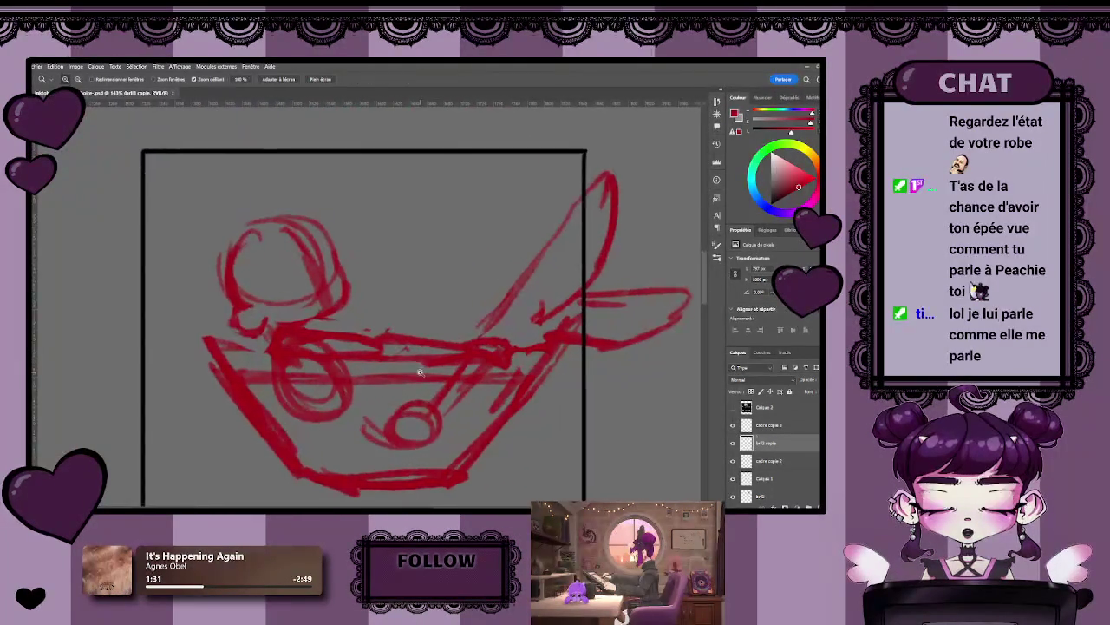
scroll(368, 316, up, 1)
key(e)
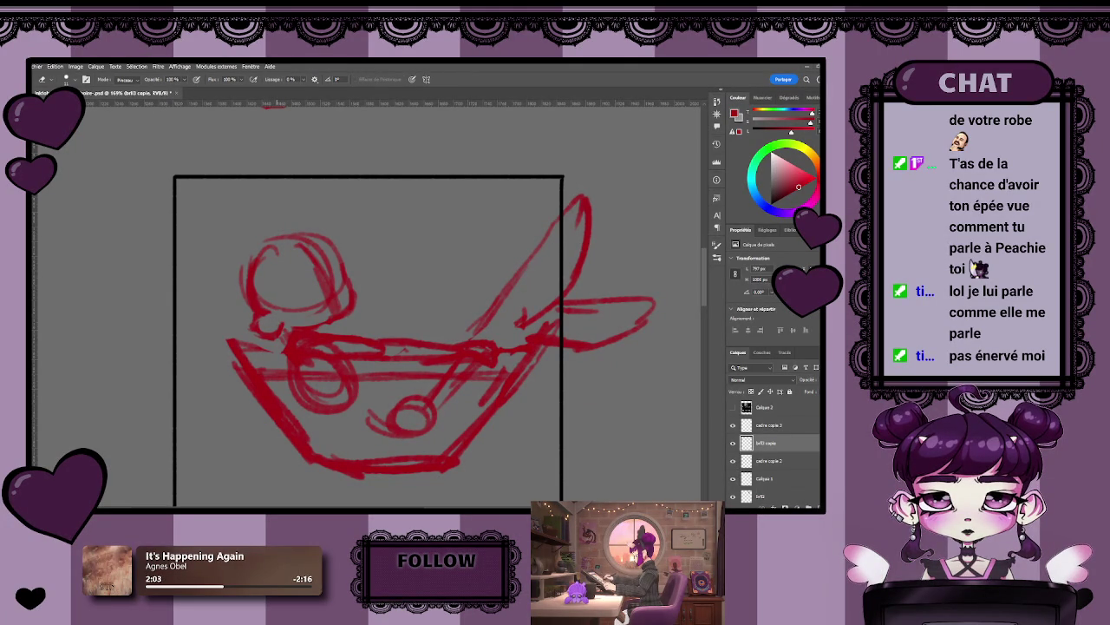
scroll(467, 402, up, 1)
drag(467, 403, 494, 418)
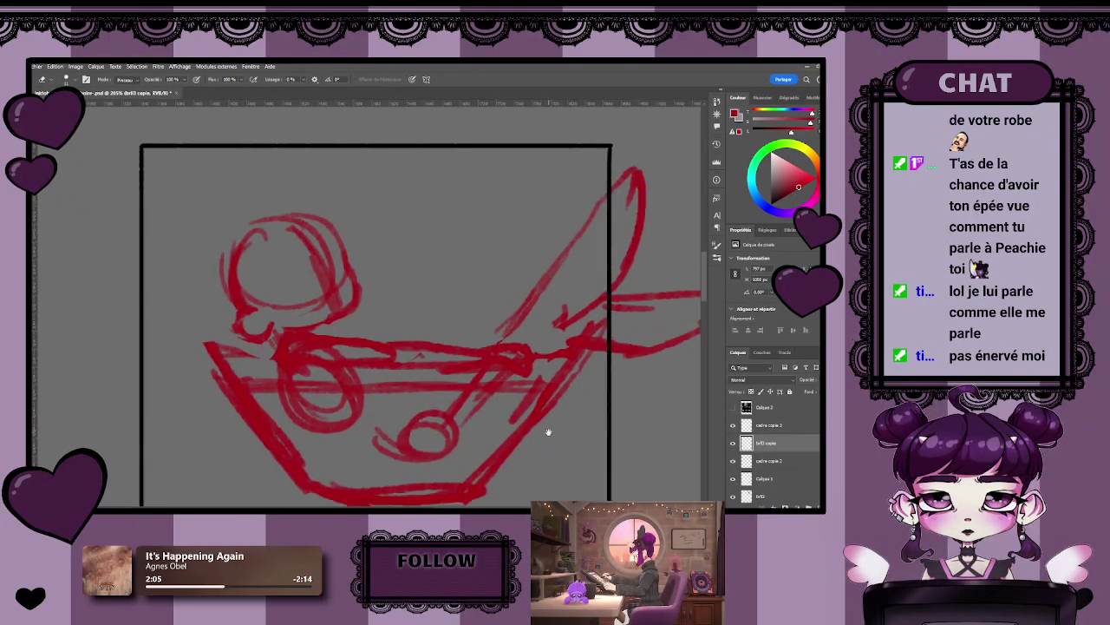
alt+click(361, 321)
scroll(361, 321, up, 2)
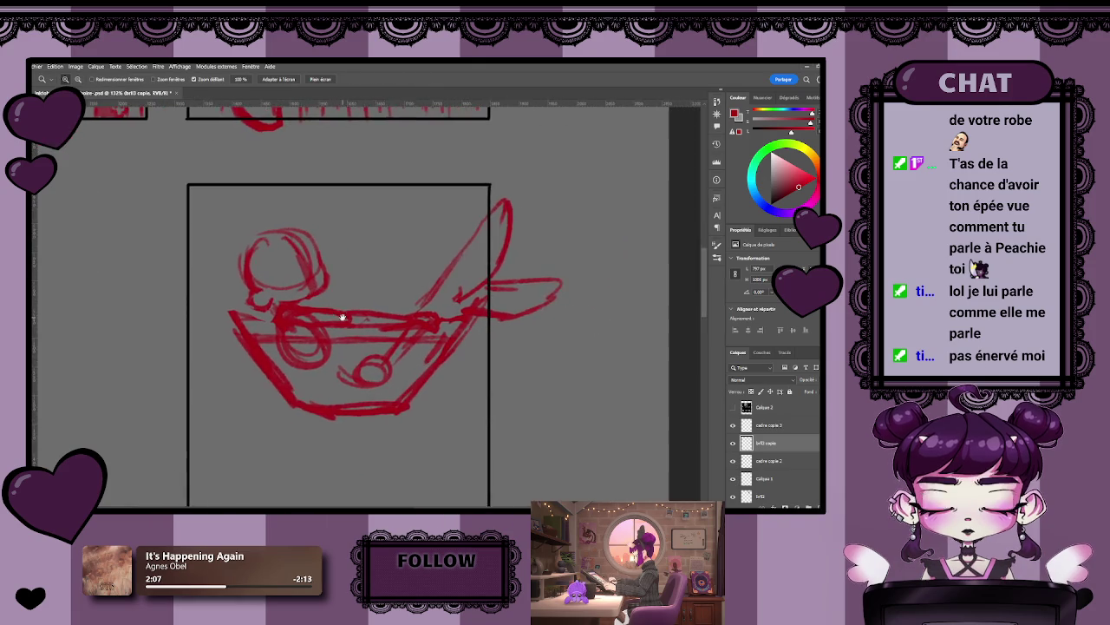
scroll(361, 321, up, 2)
scroll(361, 321, up, 1)
key(b)
scroll(274, 235, down, 3)
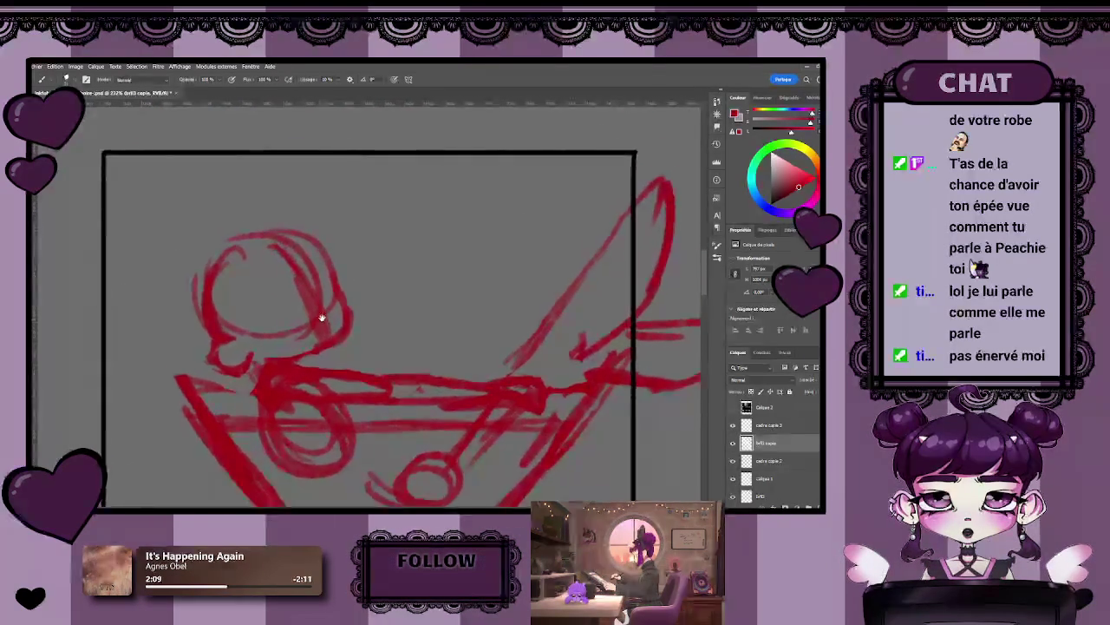
scroll(312, 300, down, 3)
scroll(346, 322, down, 1)
scroll(333, 353, up, 1)
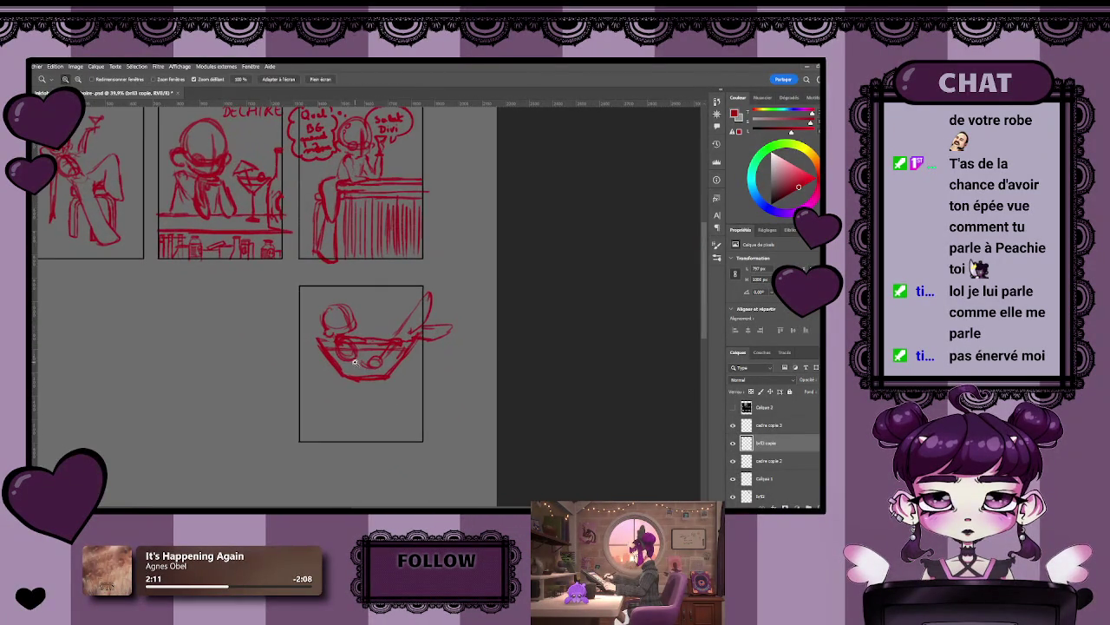
scroll(334, 360, up, 1)
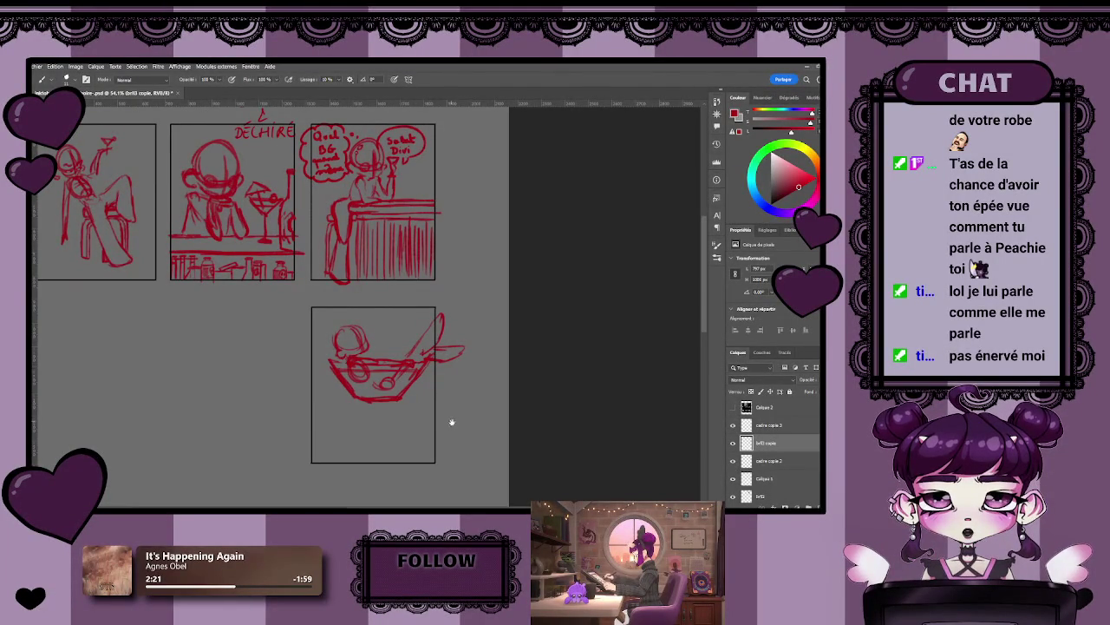
drag(315, 340, 350, 337)
scroll(350, 337, up, 5)
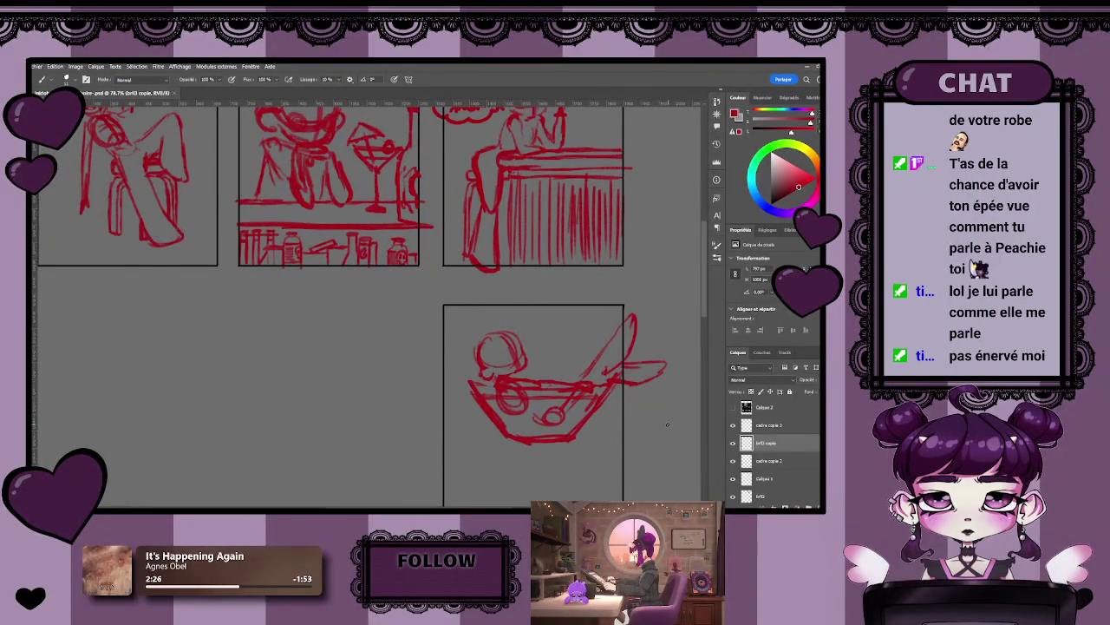
drag(631, 399, 540, 389)
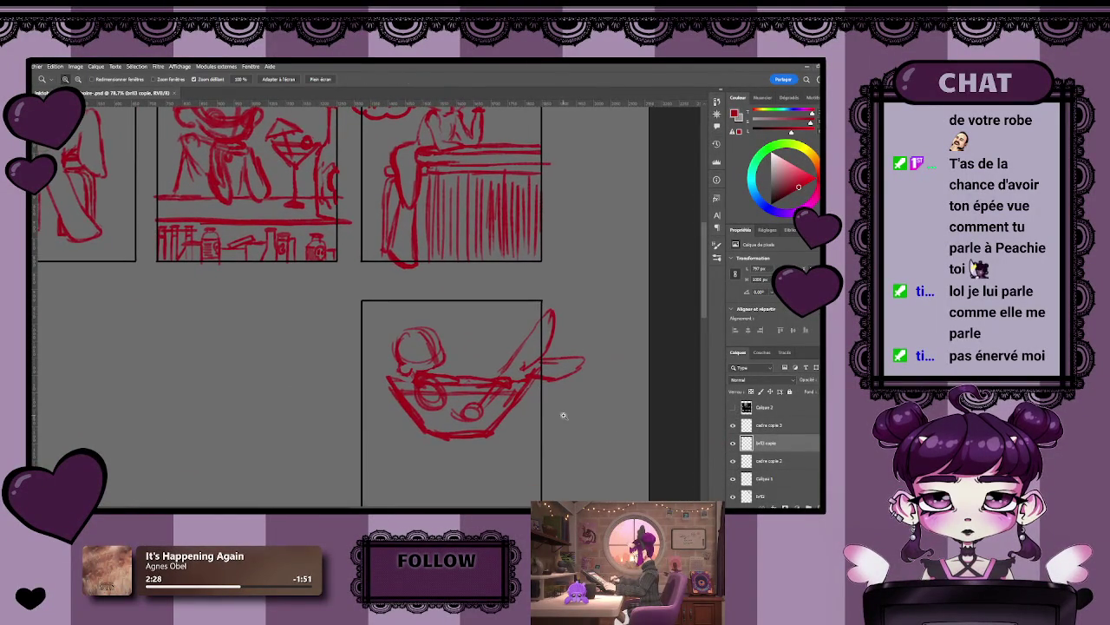
scroll(559, 413, up, 2)
scroll(568, 418, up, 2)
scroll(512, 396, down, 5)
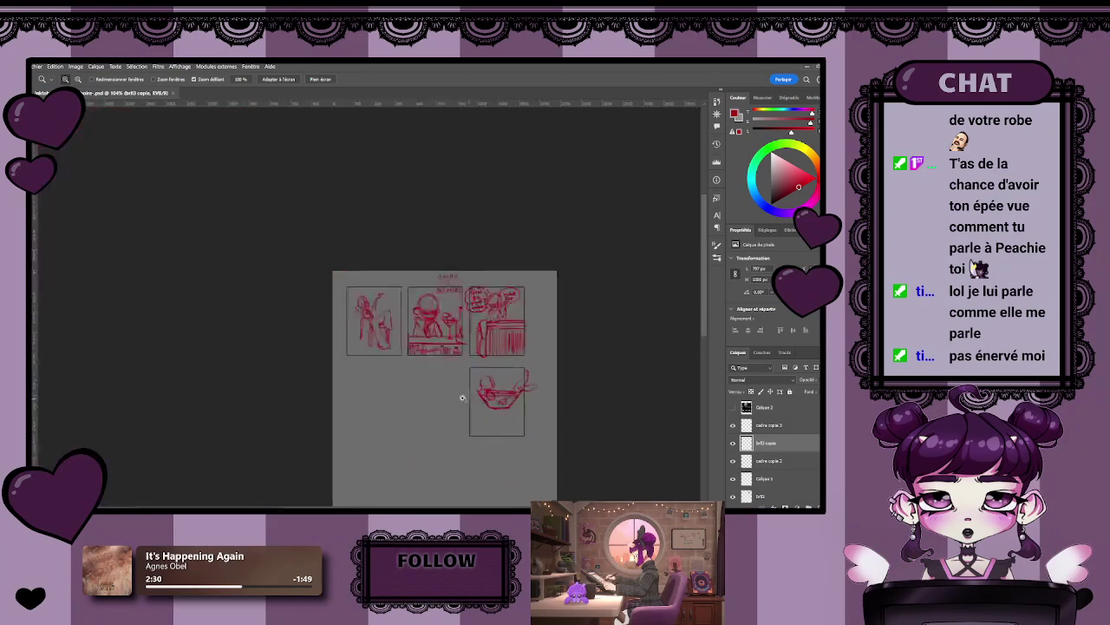
scroll(508, 377, up, 2)
mouse_move(493, 404)
mouse_down()
mouse_move(500, 440)
mouse_move(442, 401)
mouse_up()
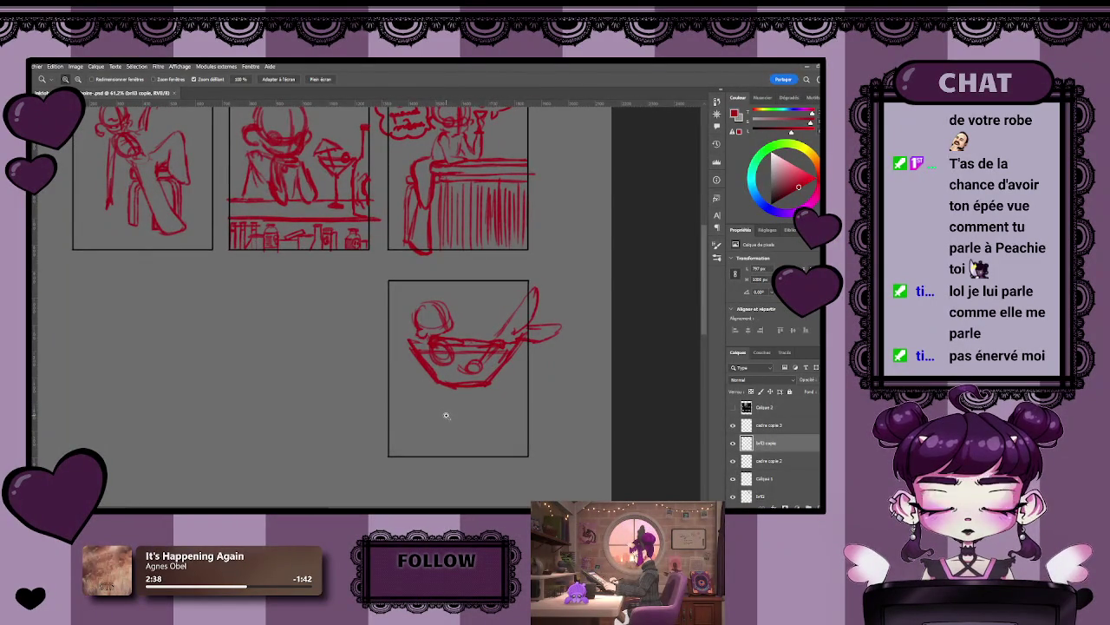
scroll(445, 414, down, 3)
scroll(454, 397, up, 1)
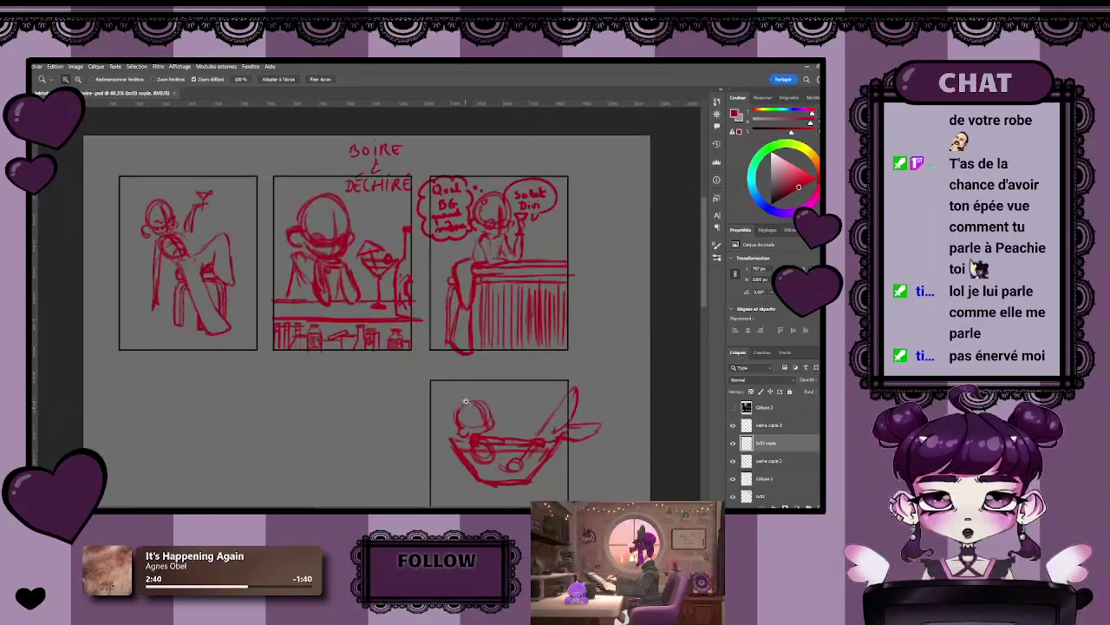
scroll(464, 397, down, 1)
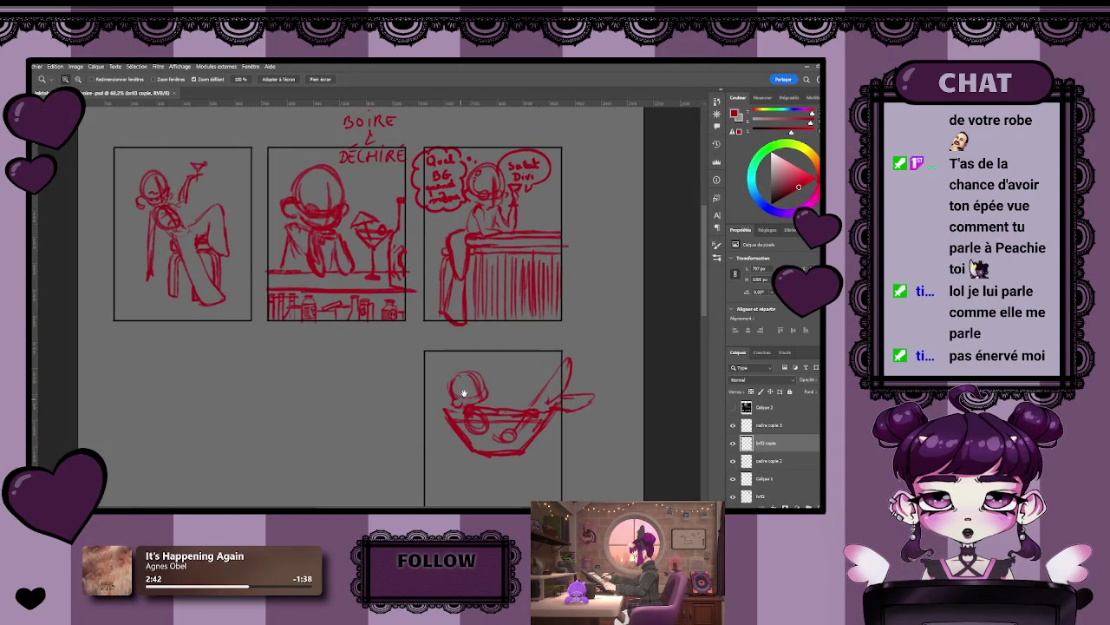
scroll(438, 321, down, 2)
key(b)
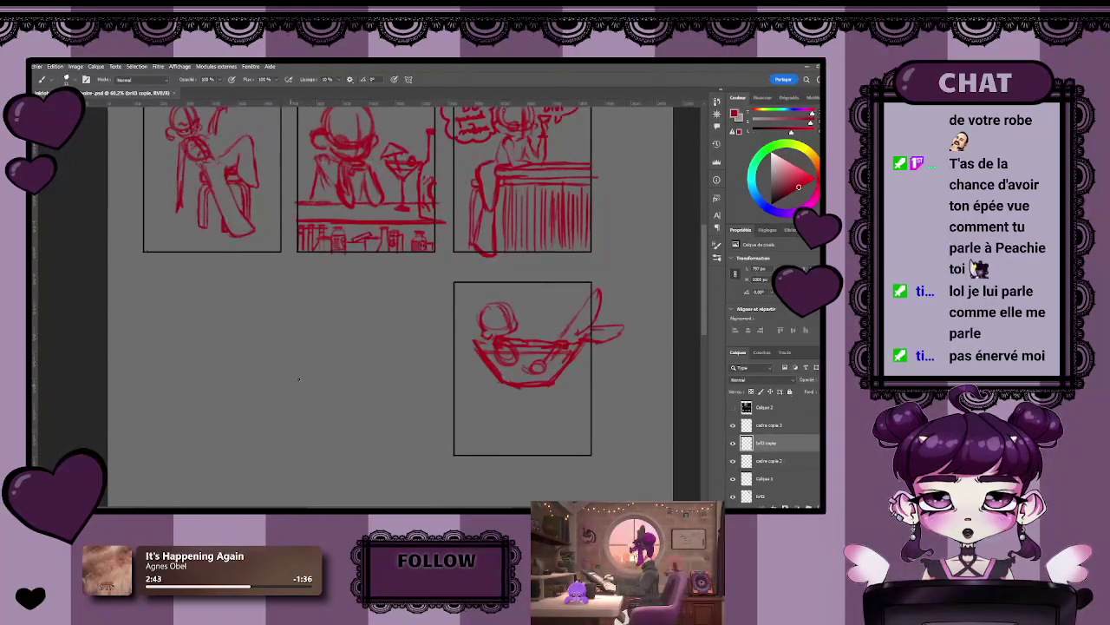
mouse_move(340, 344)
mouse_down()
mouse_move(353, 369)
mouse_move(378, 345)
mouse_up()
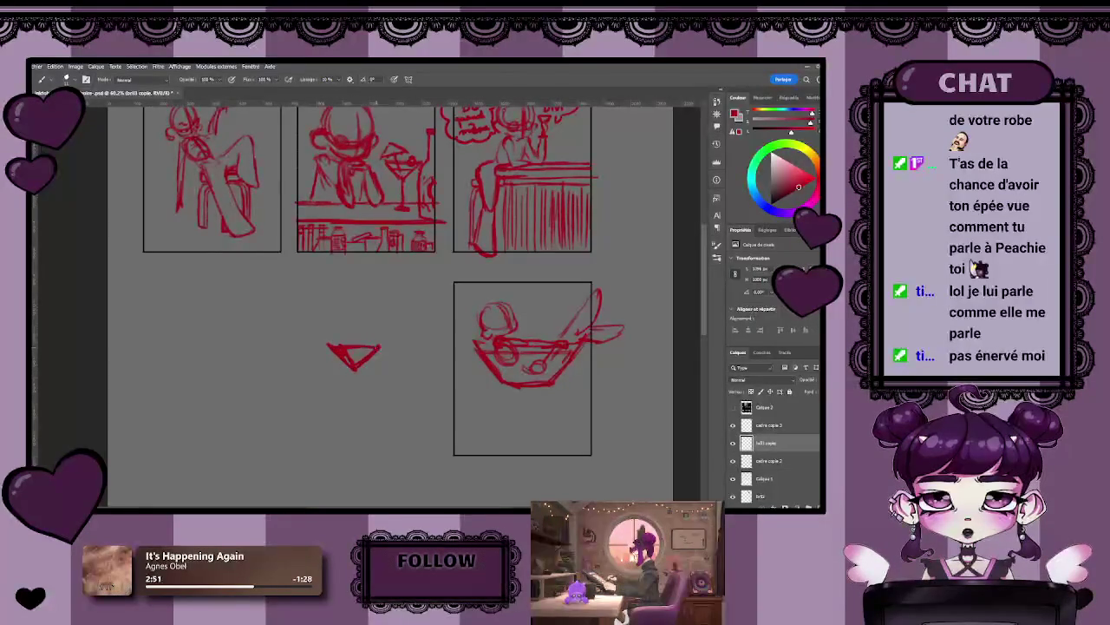
key(e)
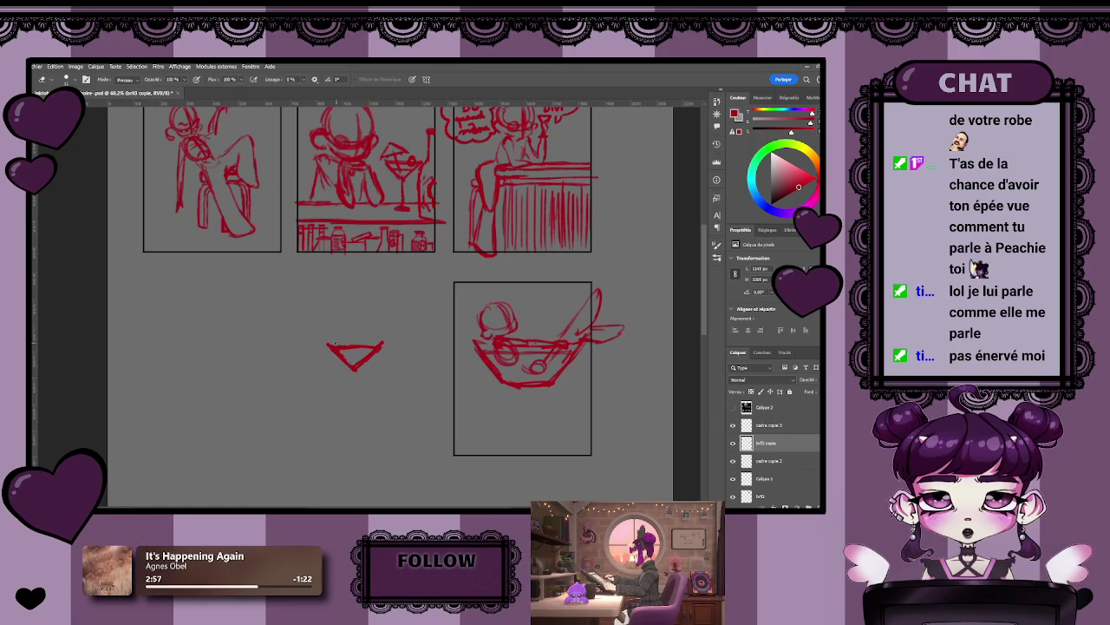
scroll(335, 343, up, 2)
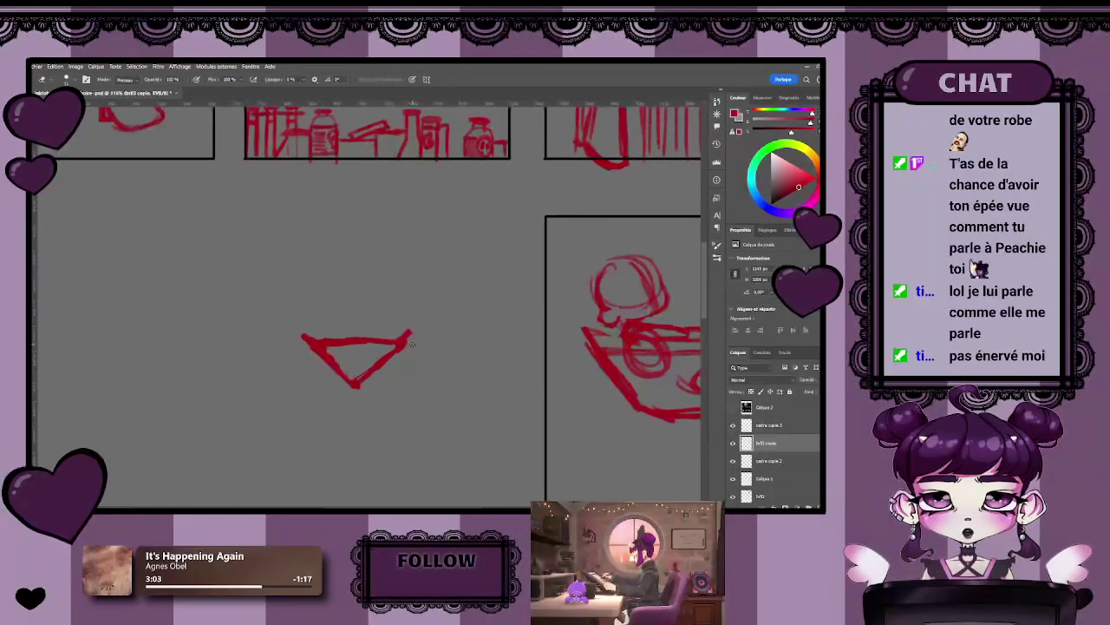
key(b)
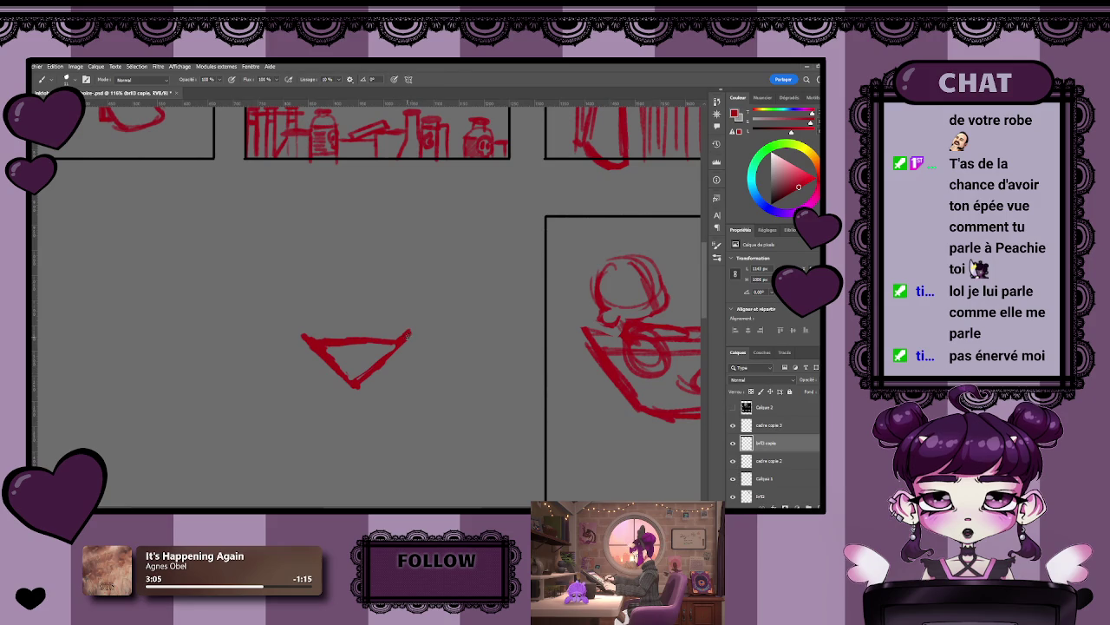
key(h)
mouse_move(352, 384)
mouse_down()
mouse_move(389, 397)
mouse_move(321, 408)
mouse_move(373, 404)
mouse_up()
key(l)
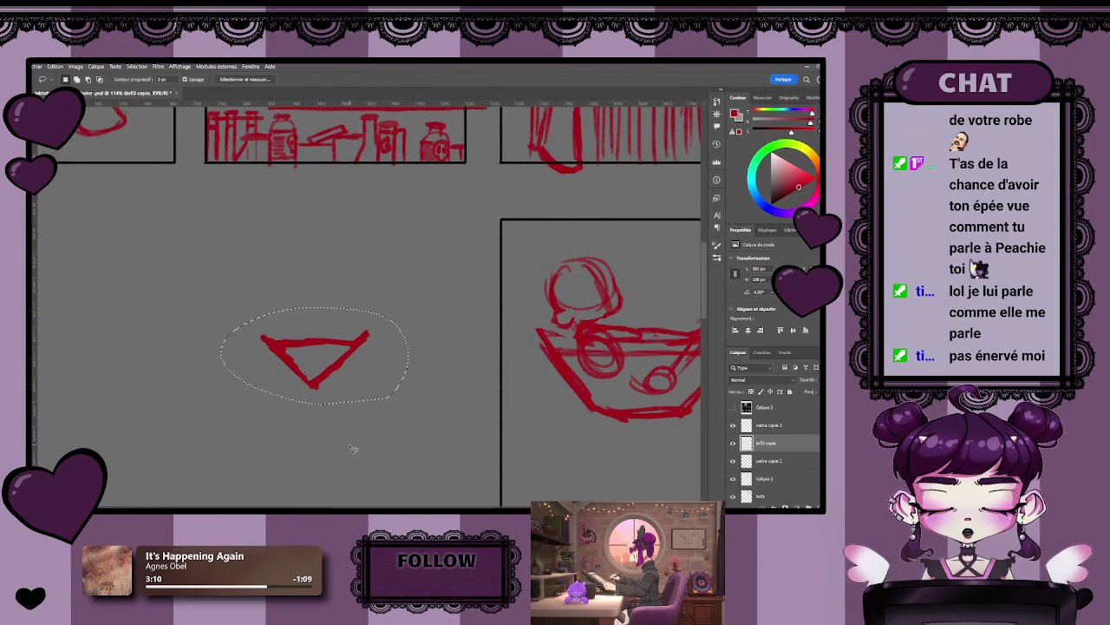
key(Delete)
key(ctrl+d)
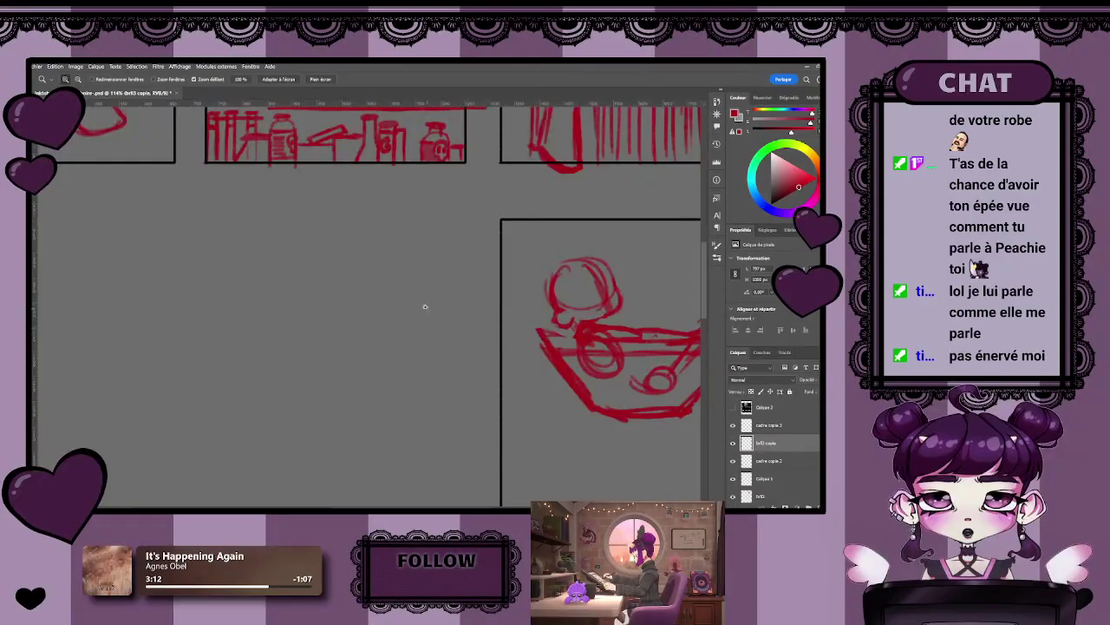
scroll(396, 300, down, 3)
scroll(390, 286, down, 2)
key(z)
- Extend the bowl's sides downward into a V-shaped cup
mouse_move(355, 299)
mouse_down()
mouse_move(467, 385)
mouse_move(446, 416)
mouse_up()
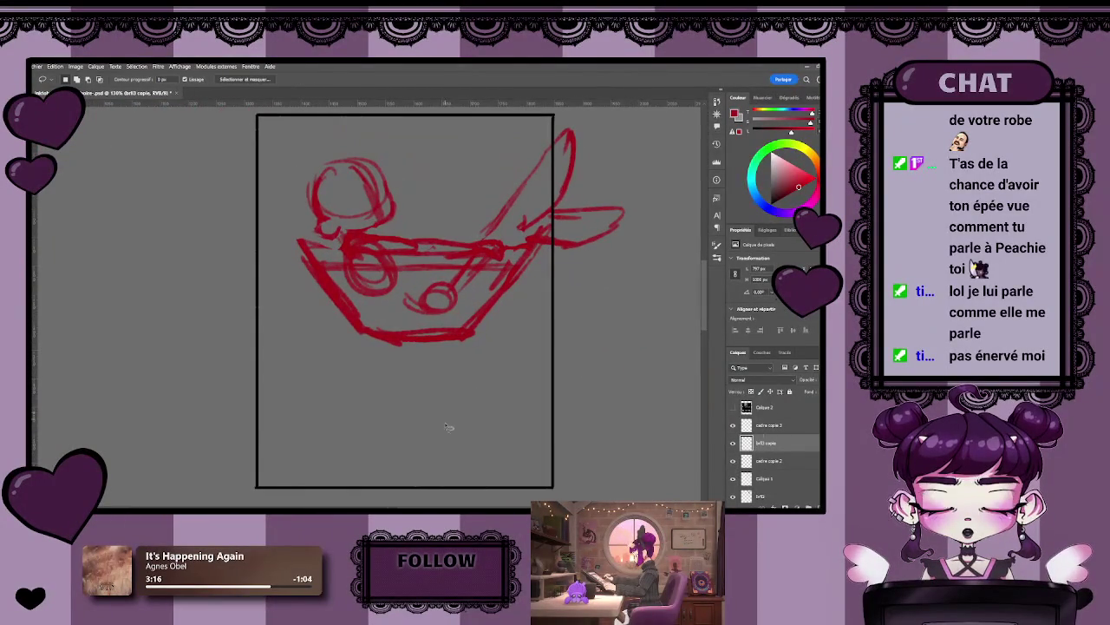
key(b)
mouse_move(368, 323)
mouse_down()
mouse_move(387, 349)
mouse_move(381, 337)
mouse_move(403, 331)
mouse_move(461, 334)
mouse_up()
key(e)
key(b)
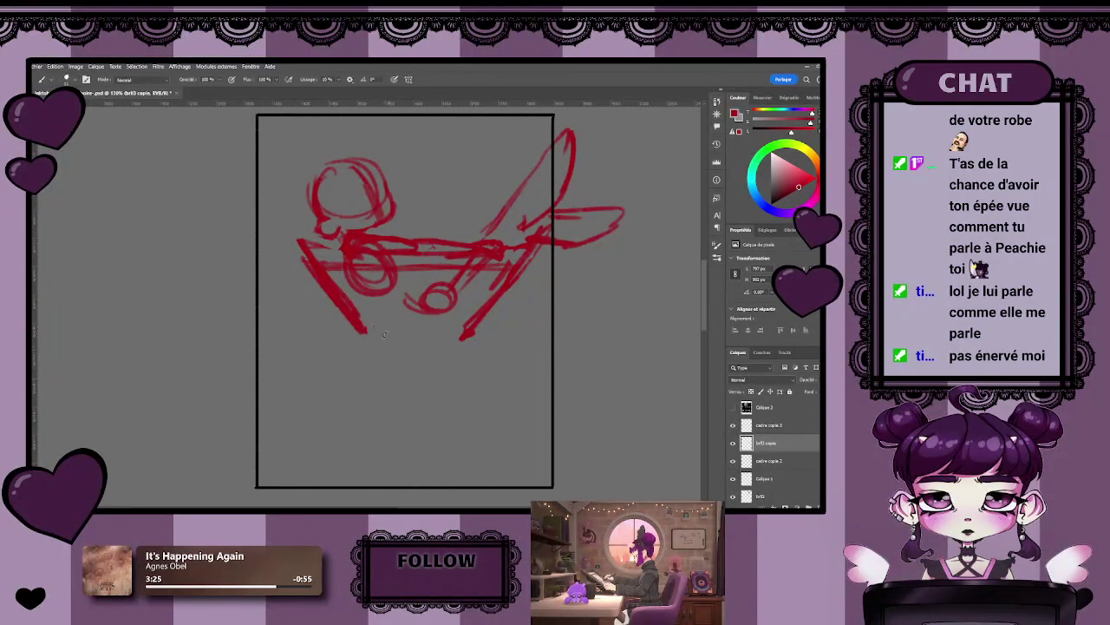
drag(363, 319, 392, 355)
mouse_move(467, 326)
mouse_down()
mouse_move(446, 354)
mouse_move(394, 358)
mouse_up()
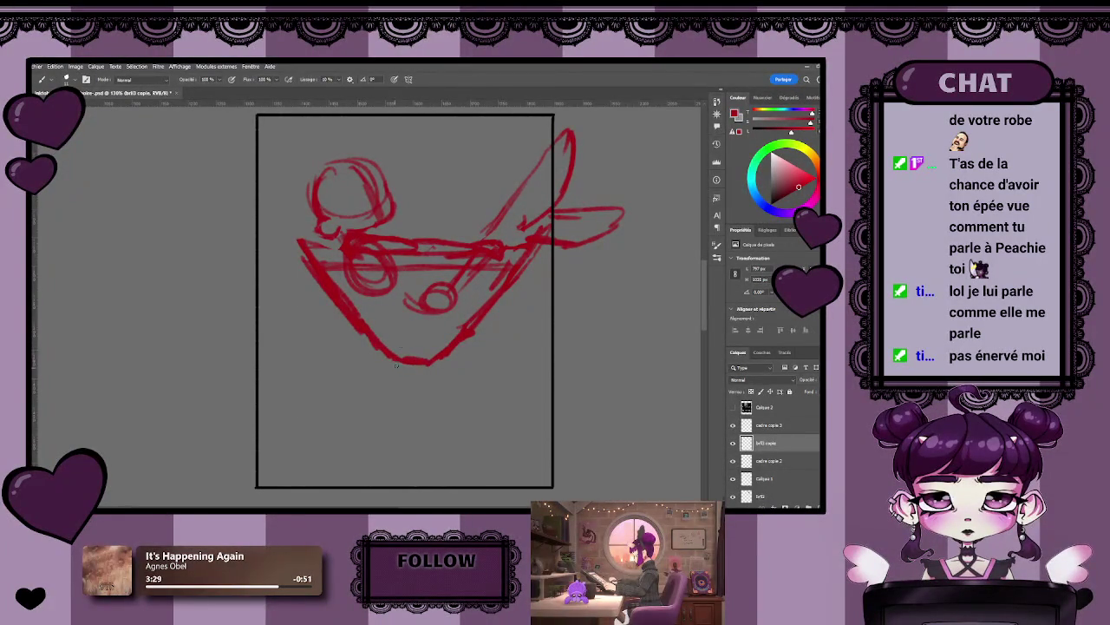
- Draw a two-line stem running down from the cup's point
drag(400, 364, 401, 483)
drag(399, 363, 405, 482)
drag(424, 362, 423, 484)
key(z)
mouse_move(421, 421)
mouse_down()
mouse_move(372, 415)
mouse_move(404, 448)
mouse_up()
key(b)
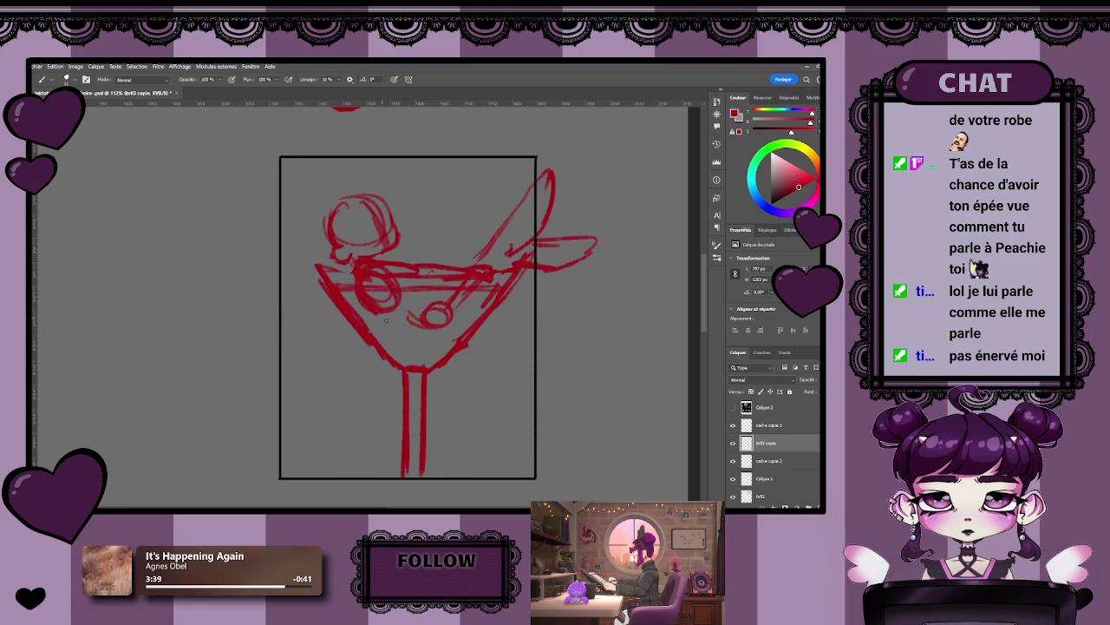
- Add a curve beneath the olive and a pick line through it
drag(413, 331, 452, 316)
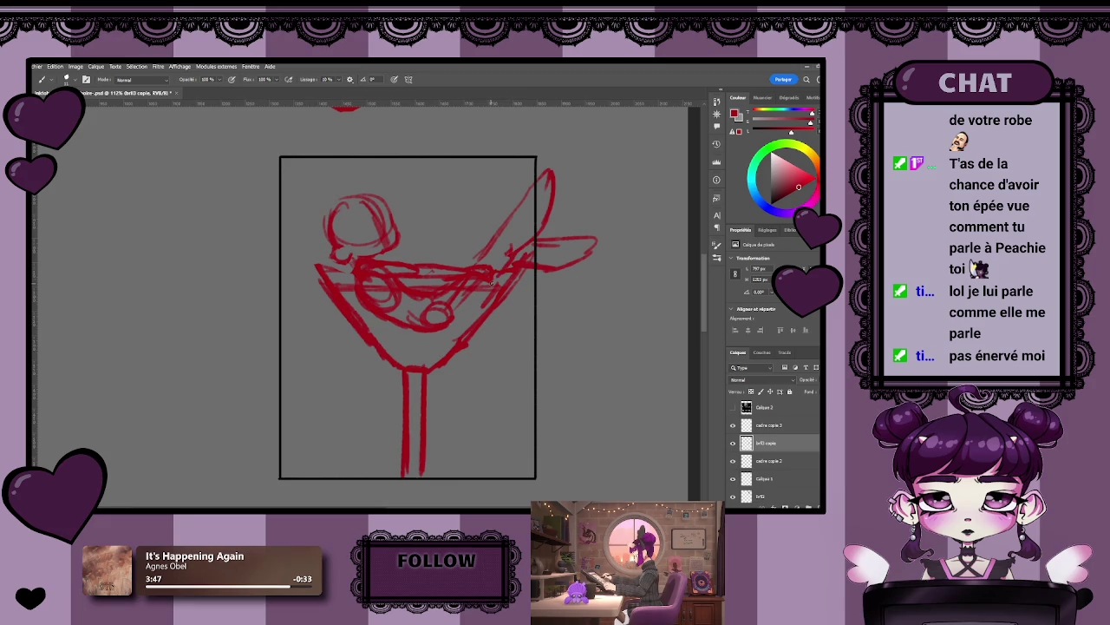
drag(477, 300, 438, 328)
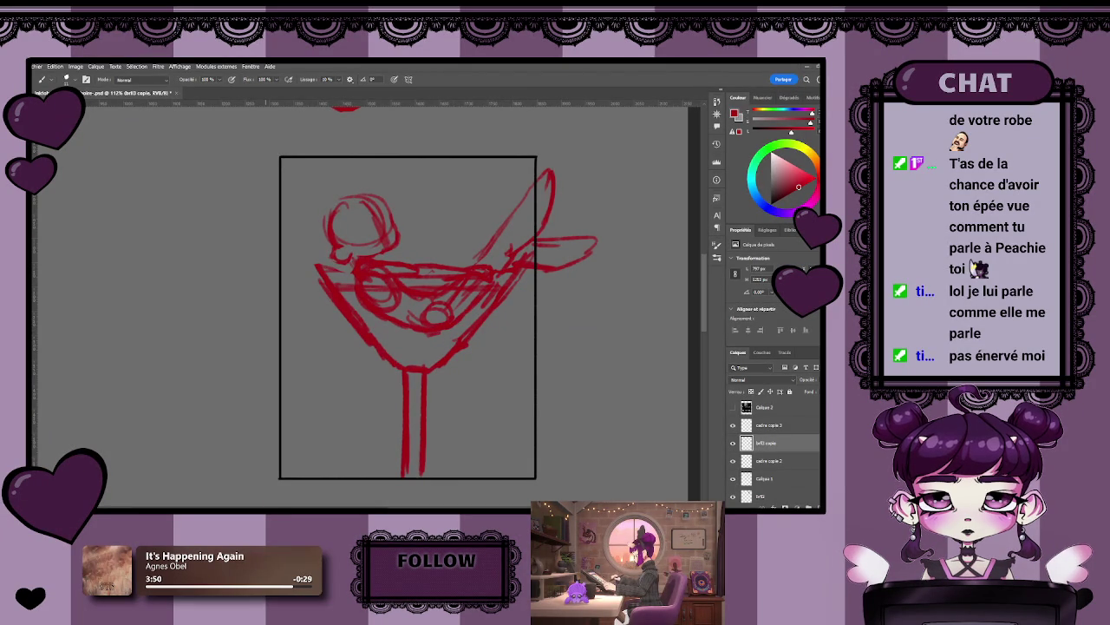
scroll(448, 436, down, 2)
scroll(425, 404, down, 2)
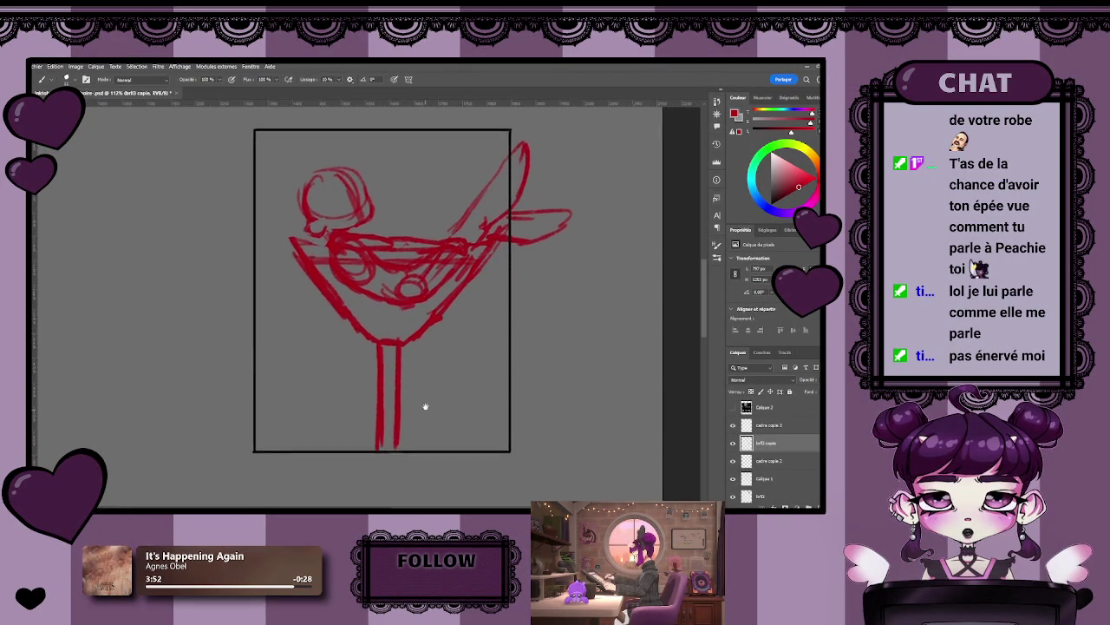
scroll(424, 405, down, 3)
scroll(423, 398, up, 4)
scroll(431, 397, up, 2)
scroll(436, 391, up, 1)
scroll(411, 374, up, 1)
key(b)
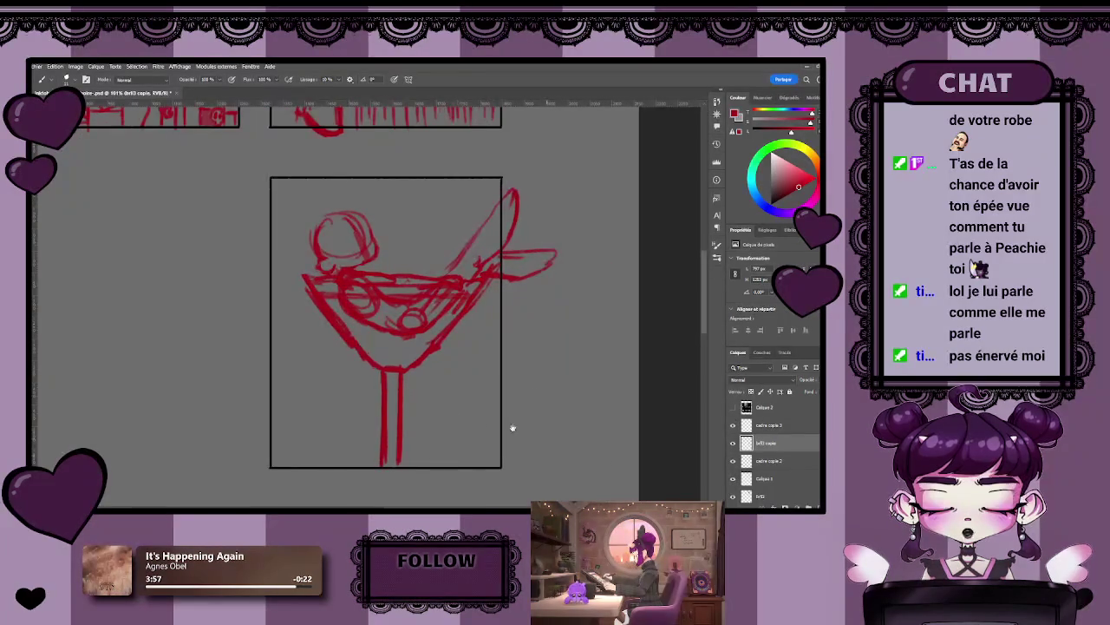
- Pan around the page and select the cadre copie 3 frame layer
scroll(529, 426, left, 3)
scroll(513, 420, left, 1)
scroll(481, 418, right, 1)
scroll(484, 399, right, 1)
scroll(476, 397, down, 5)
scroll(480, 409, up, 5)
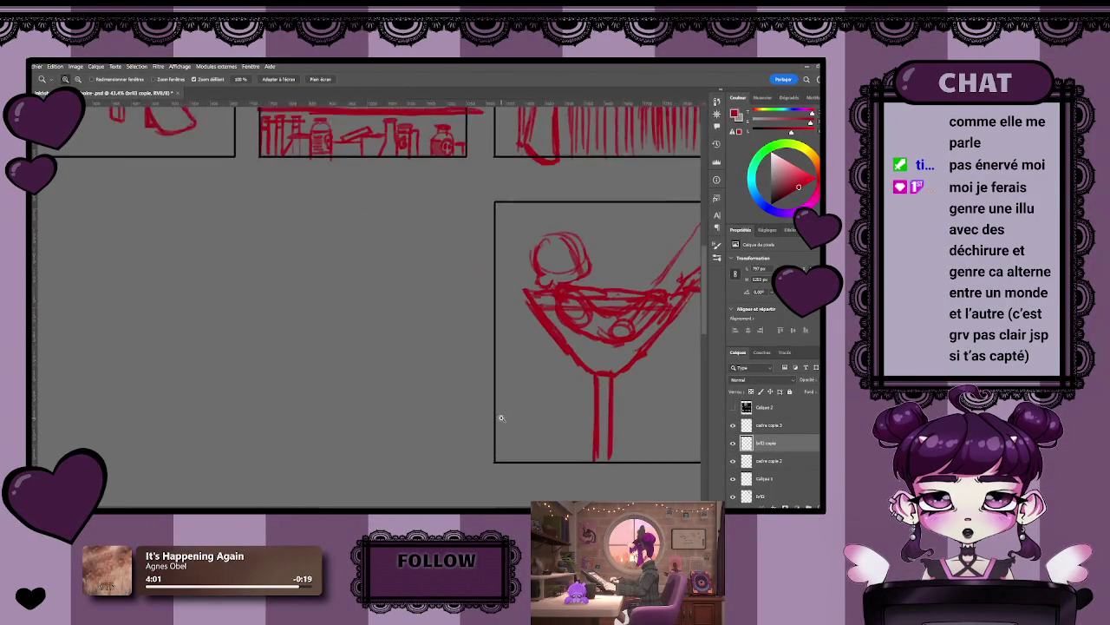
click(769, 426)
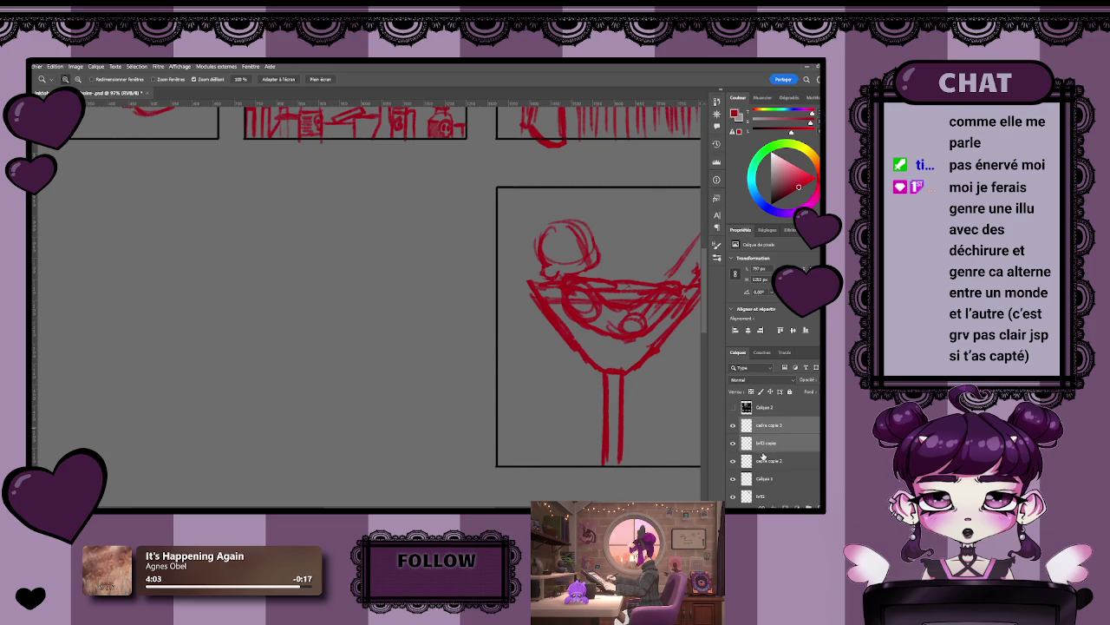
- Duplicate the frame and glass layers and place the copy beside the original in the bottom row
shift+click(762, 441)
key(ctrl+j)
key(ctrl+t)
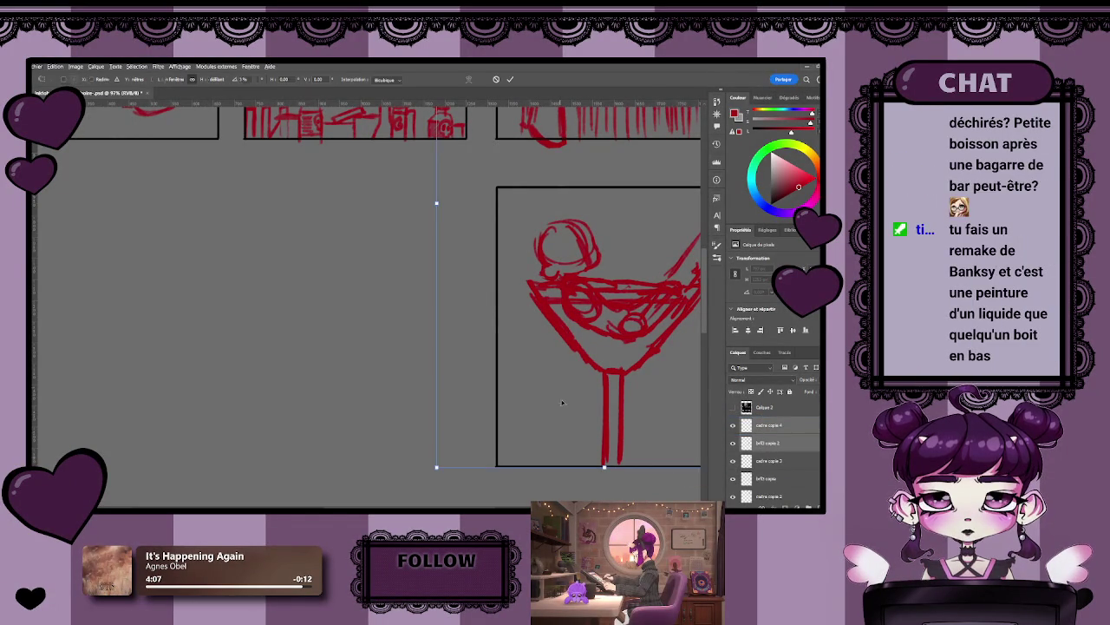
mouse_move(563, 327)
mouse_down()
mouse_move(340, 327)
mouse_move(347, 337)
mouse_up()
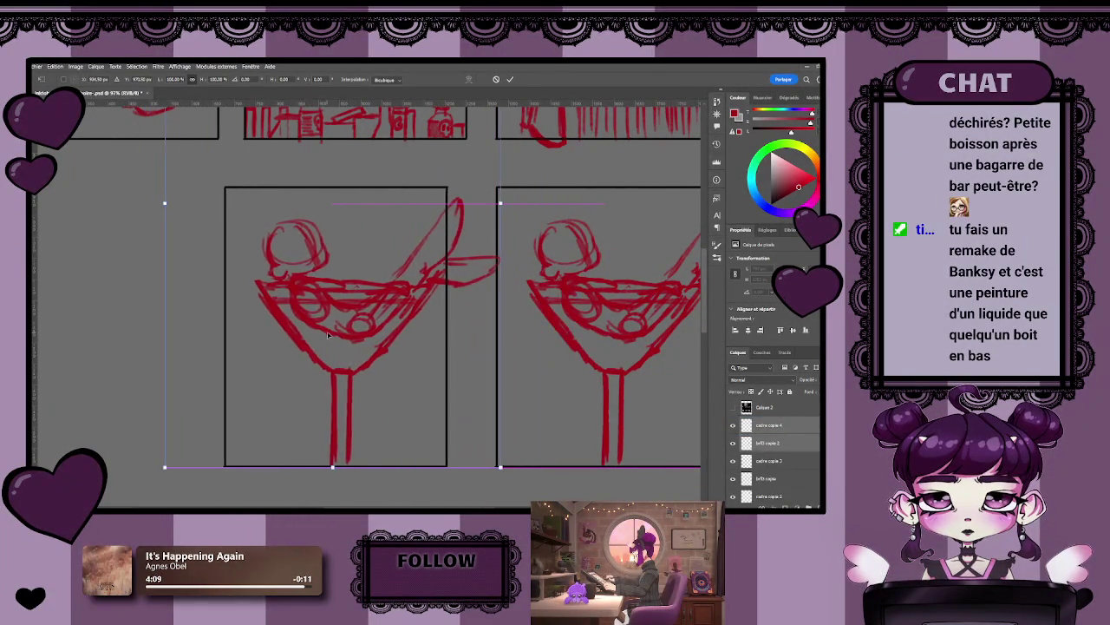
key(Right)
key(Right)
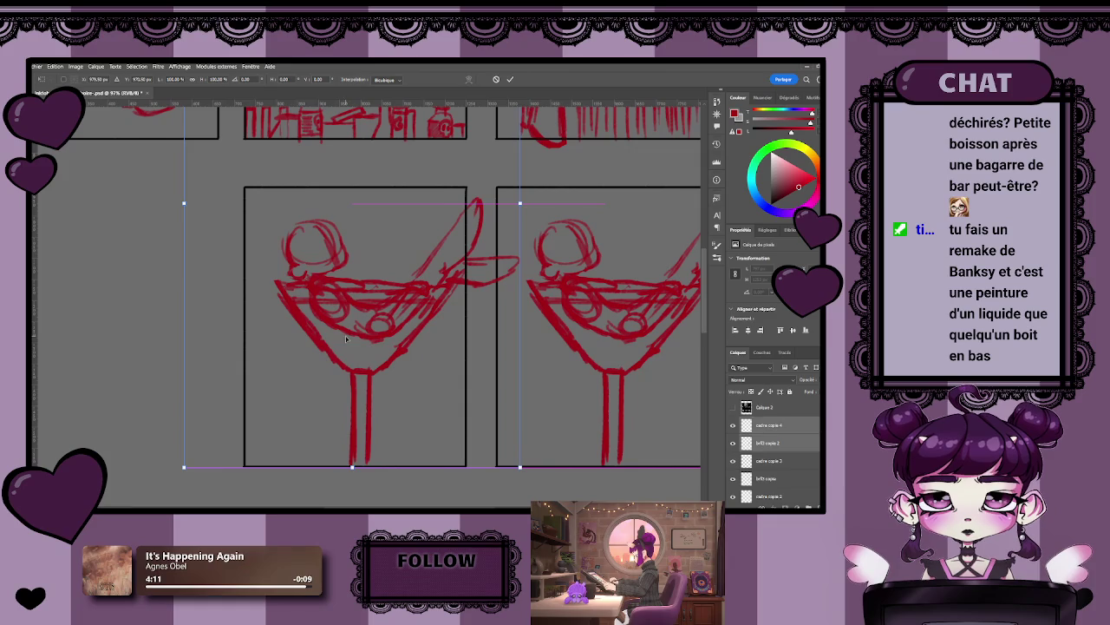
key(Right)
key(Right)
key(Right)
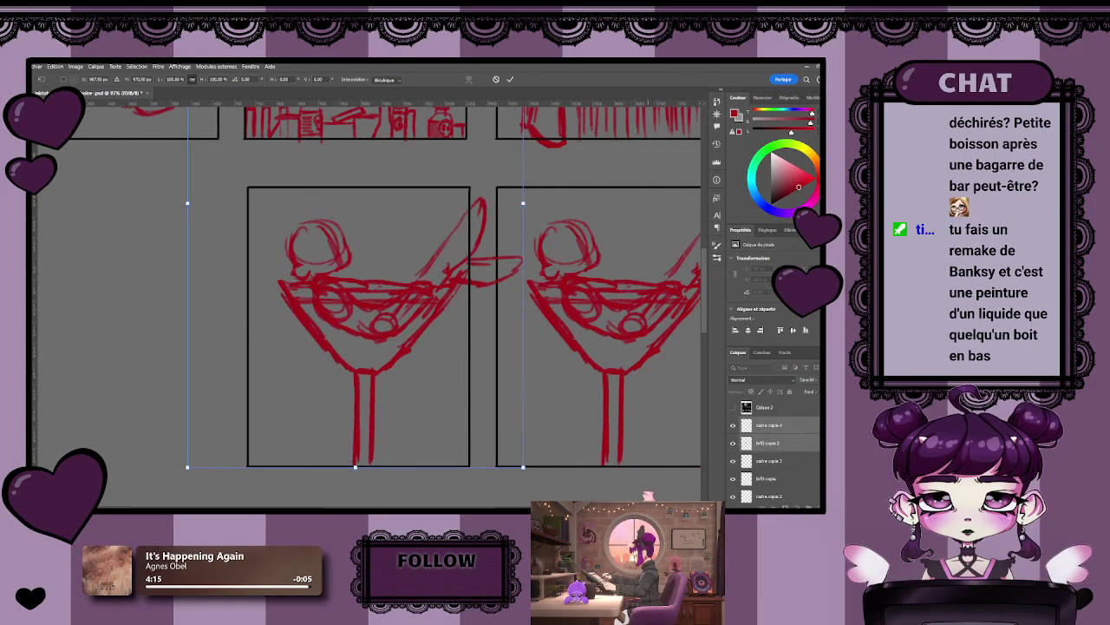
key(Return)
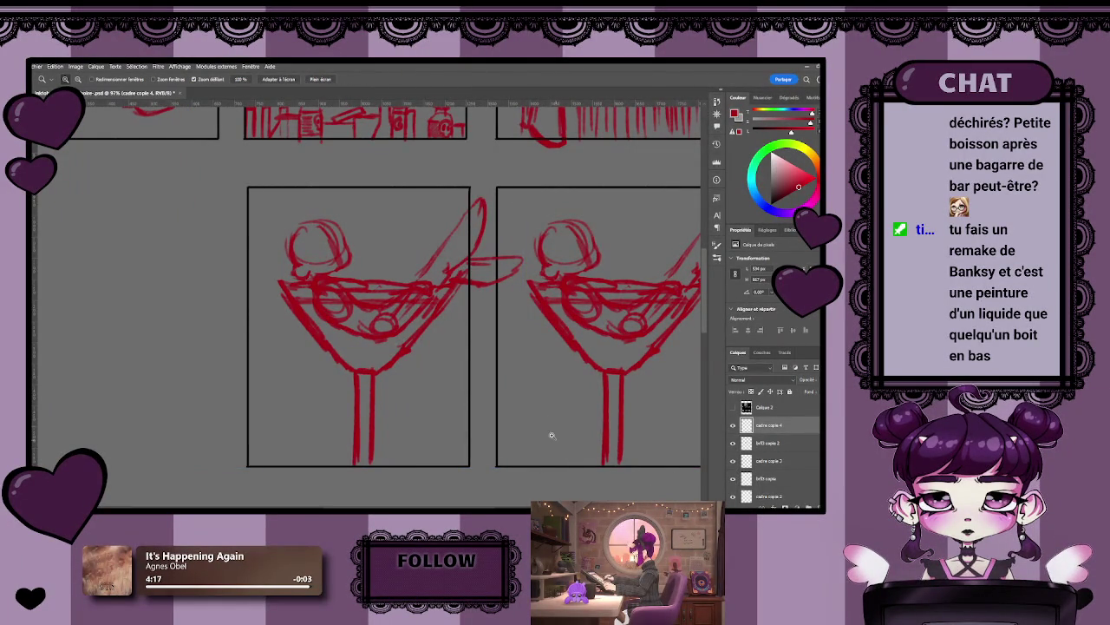
drag(544, 414, 507, 402)
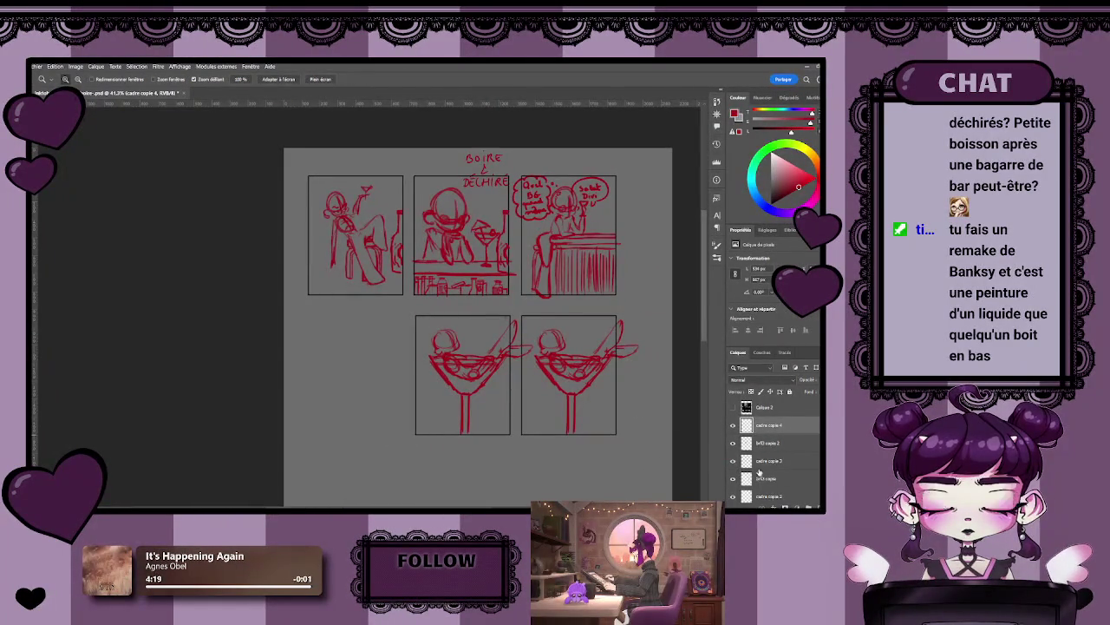
- Toggle the copied cocktail glass layer's visibility to compare panels, then delete and restore it
click(733, 442)
click(733, 442)
click(733, 443)
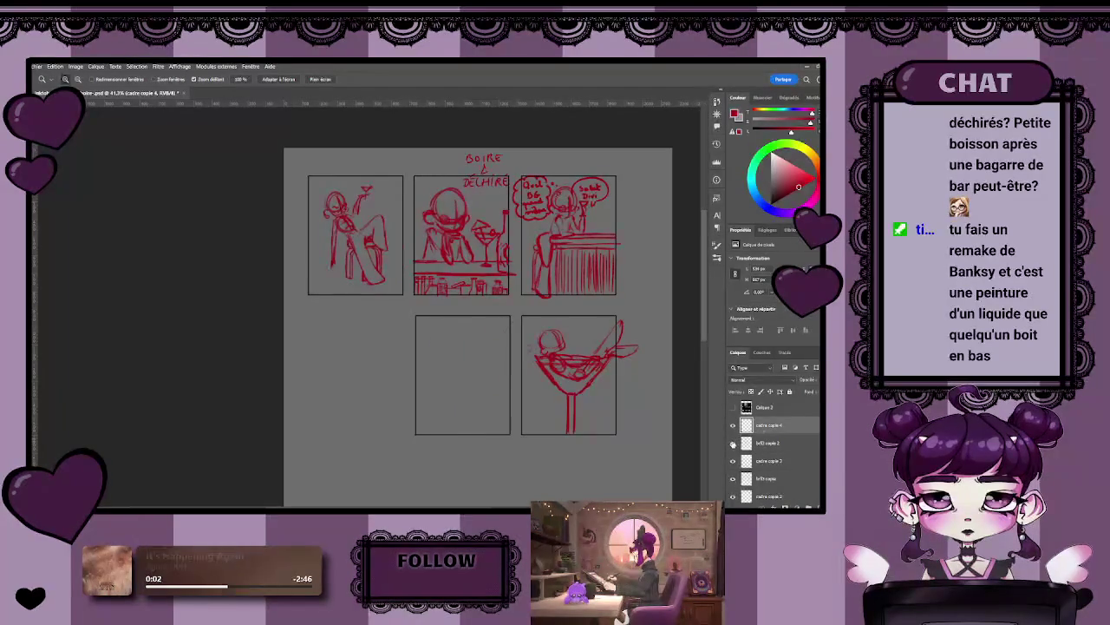
click(733, 442)
click(765, 445)
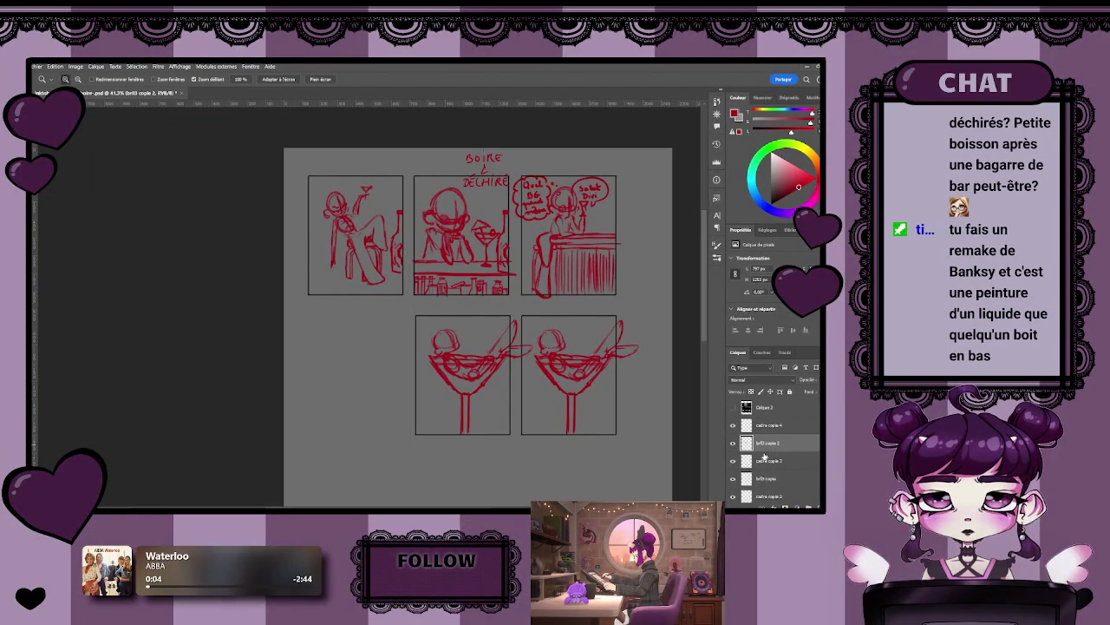
key(Delete)
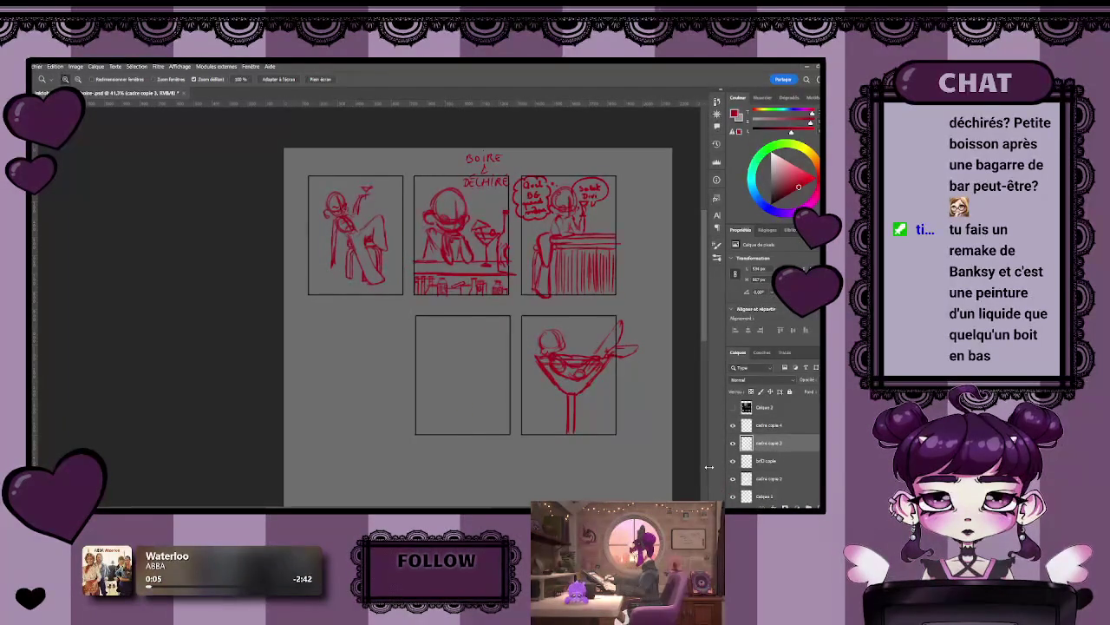
key(ctrl+z)
- Erase the copied glass from its layer and zoom in on the empty lower-left panel
key(ctrl+a)
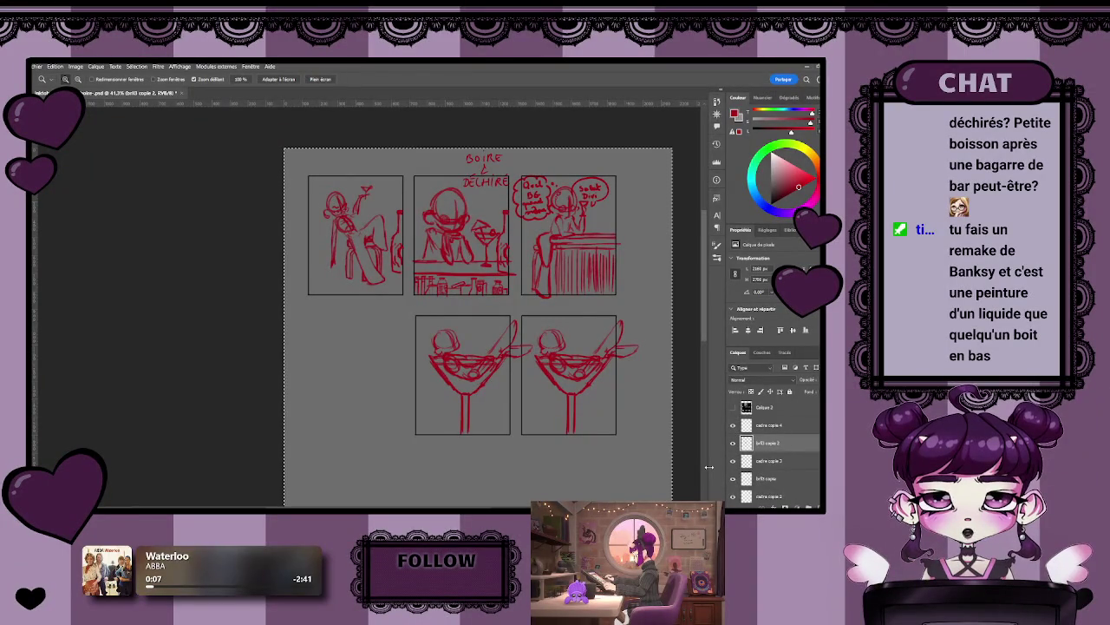
key(Delete)
key(ctrl+d)
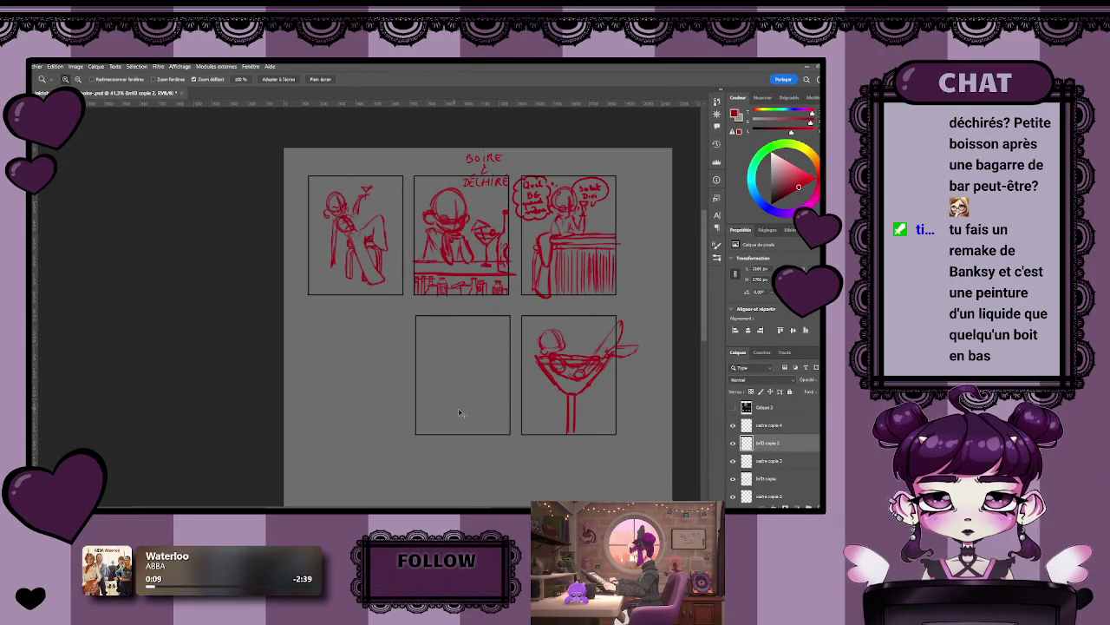
drag(478, 347, 492, 333)
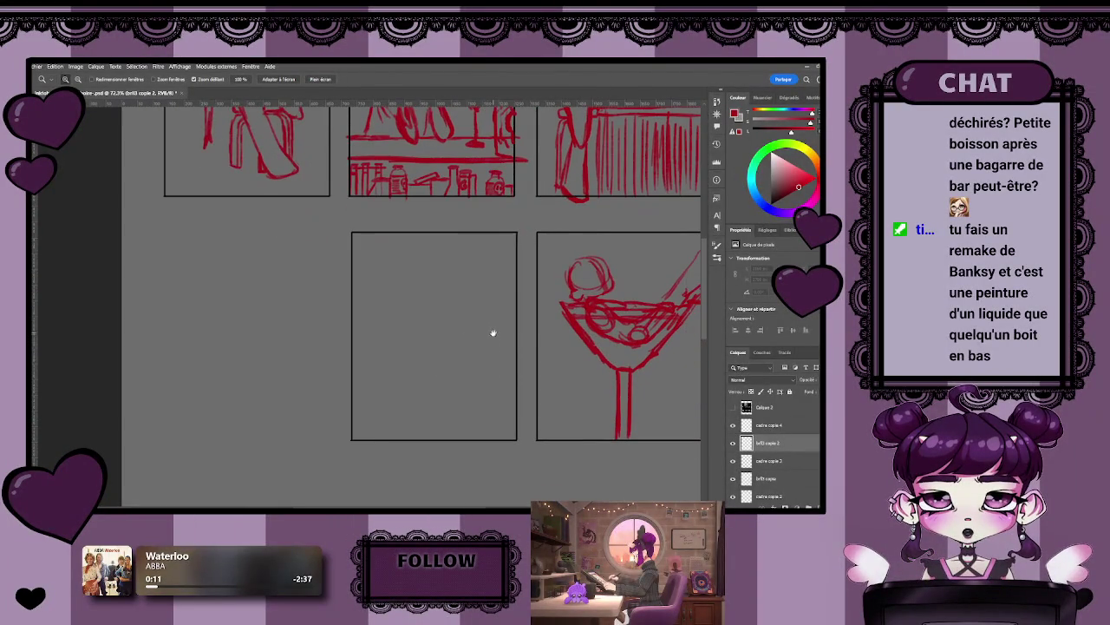
scroll(473, 373, up, 1)
scroll(476, 364, up, 1)
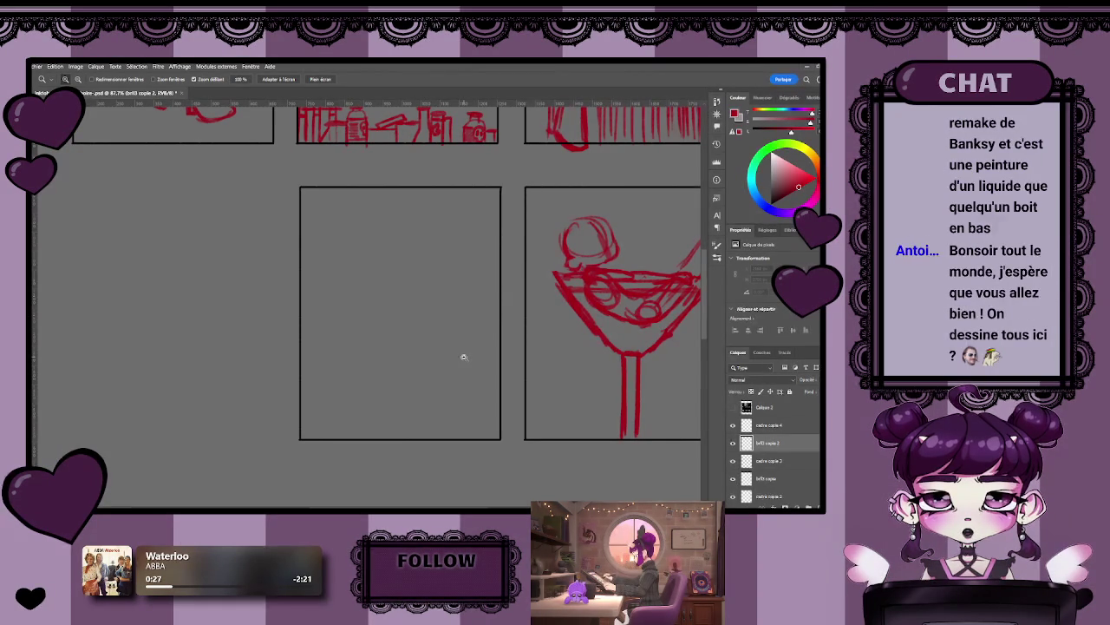
scroll(403, 277, down, 1)
scroll(404, 277, up, 1)
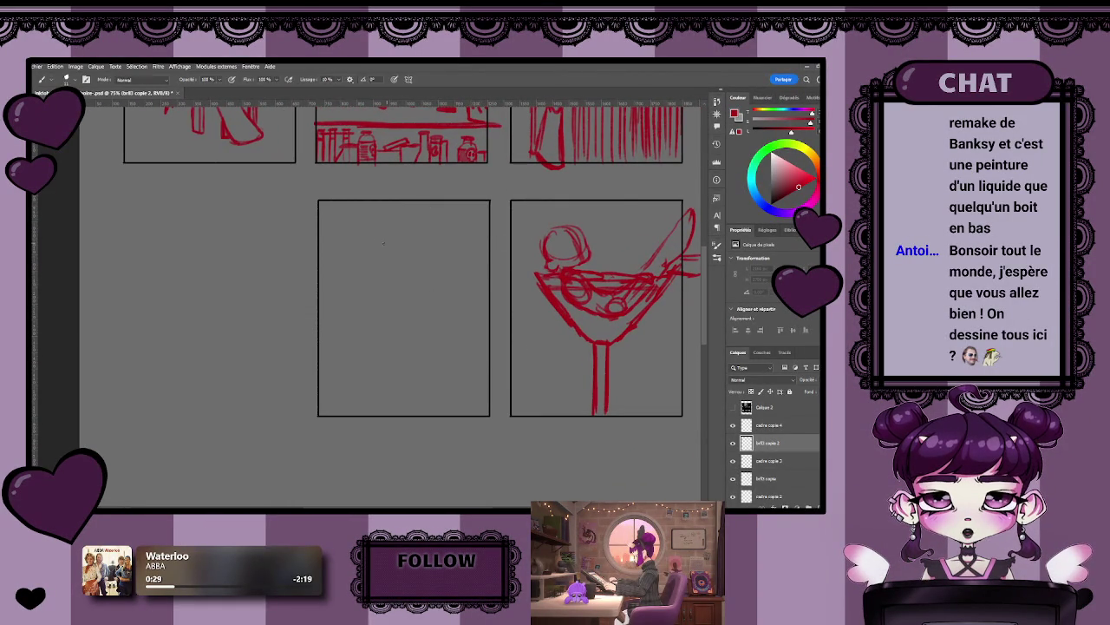
- Sketch a red seated figure with head, hair buns, cup-holding arm and lower body
key(b)
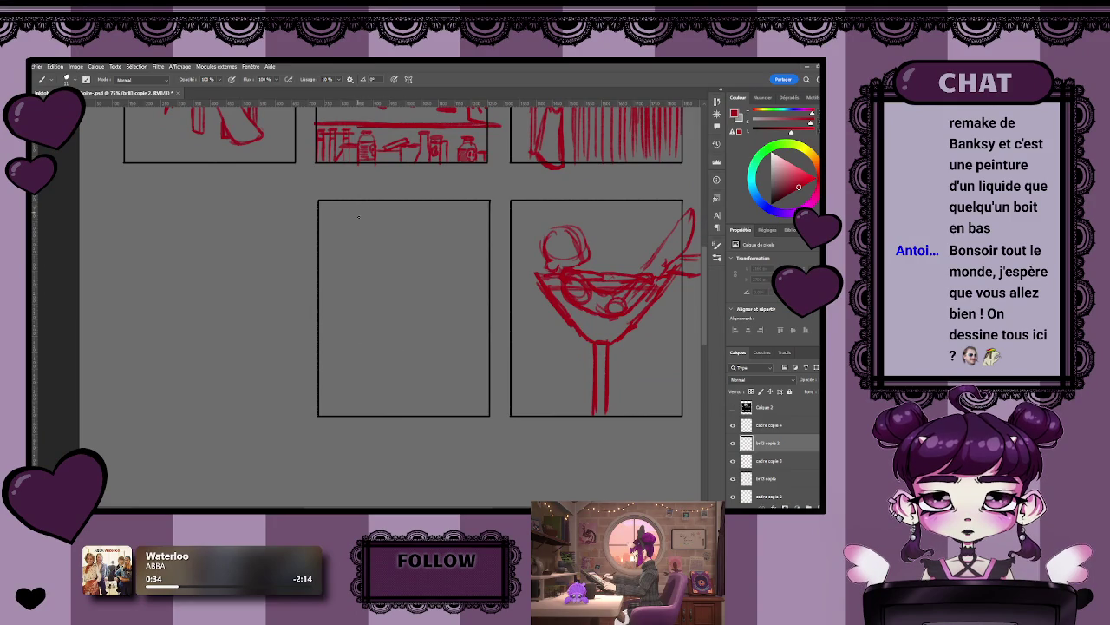
drag(375, 252, 377, 280)
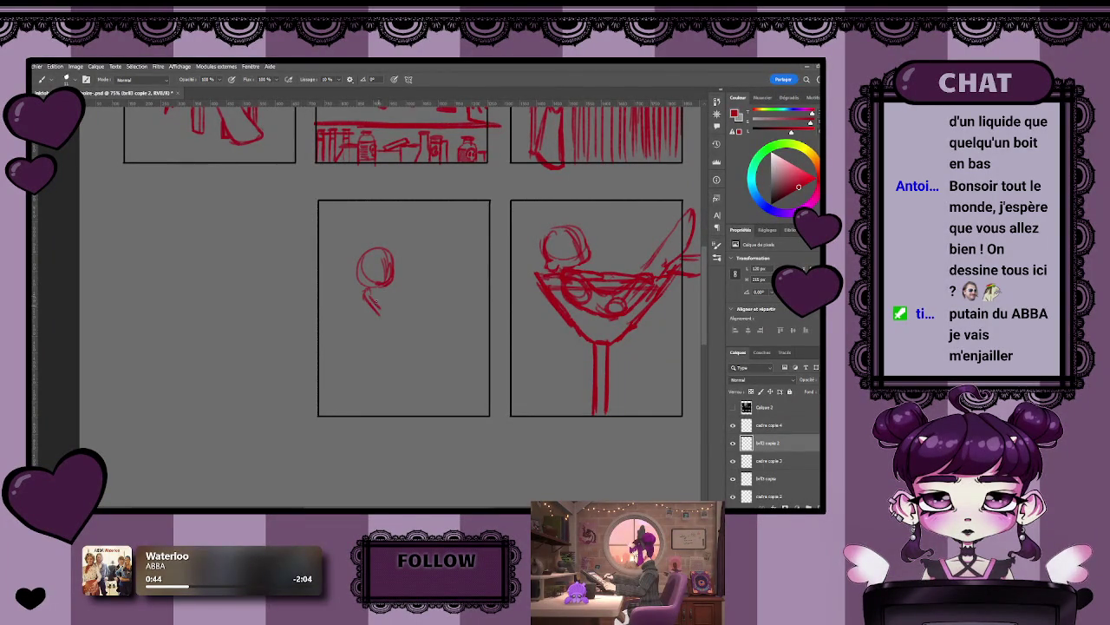
mouse_move(382, 312)
mouse_down()
mouse_move(410, 294)
mouse_move(404, 302)
mouse_up()
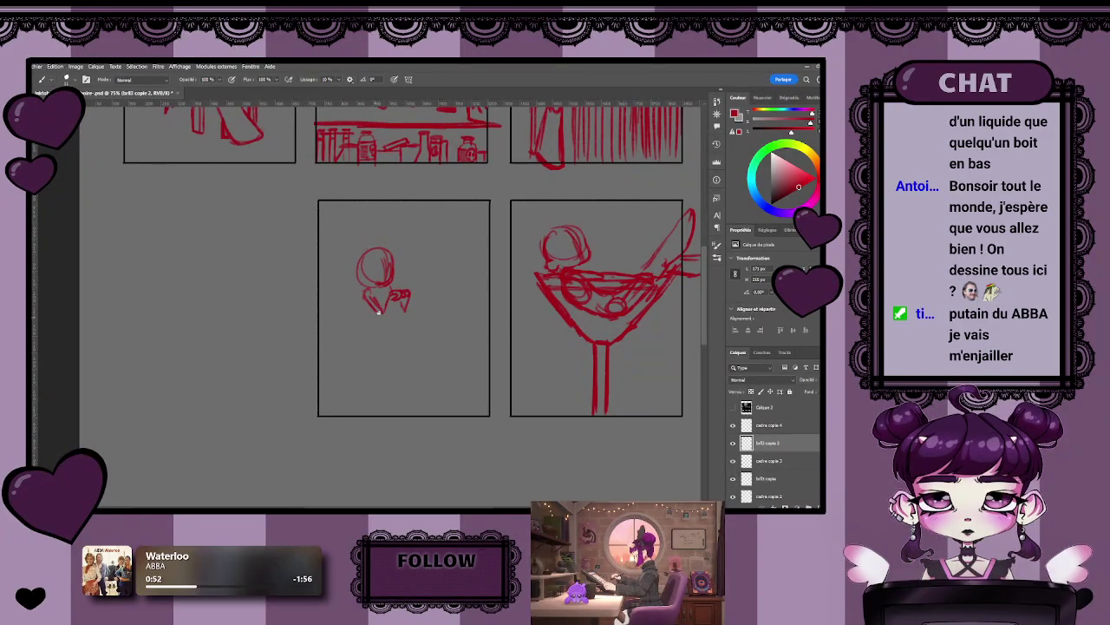
mouse_move(379, 314)
mouse_down()
mouse_move(362, 329)
mouse_move(375, 366)
mouse_move(401, 381)
mouse_move(418, 351)
mouse_up()
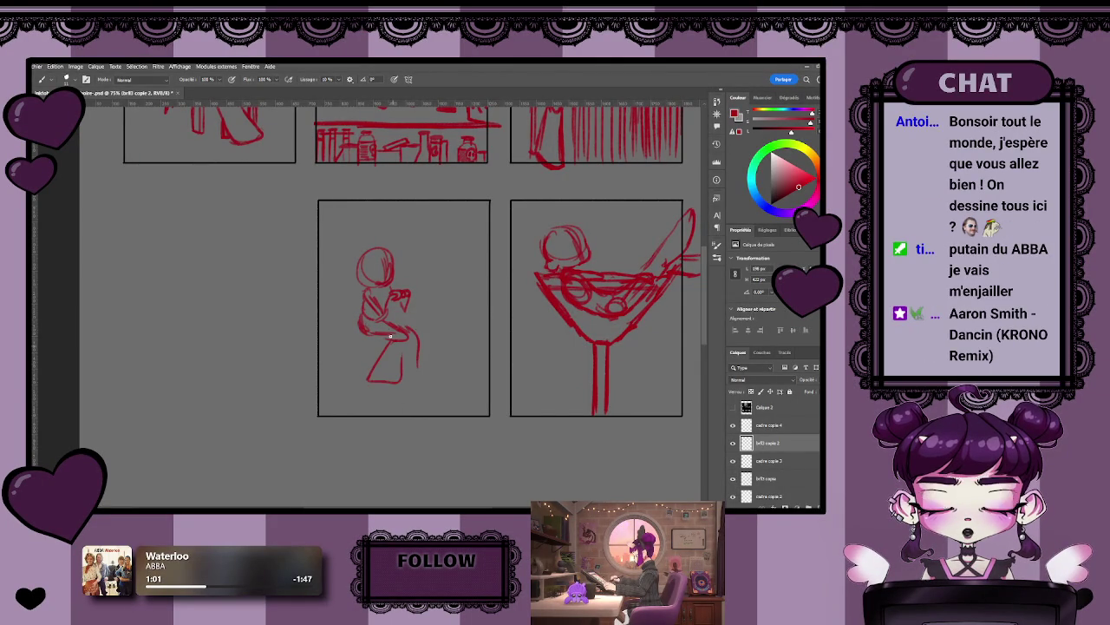
key(ctrl+plus)
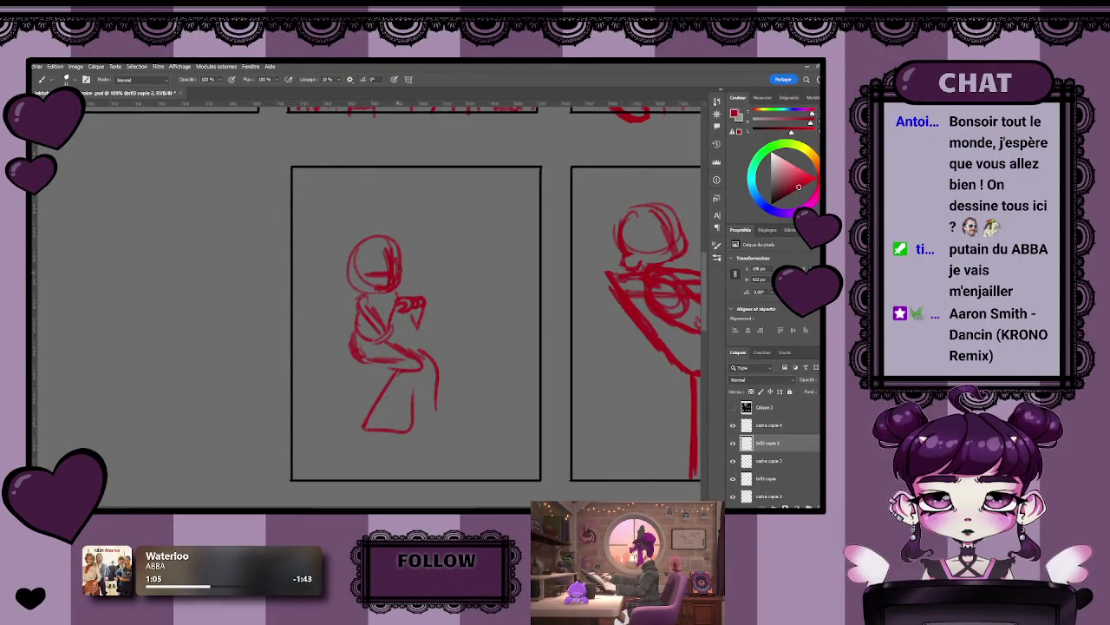
mouse_move(340, 275)
mouse_down()
mouse_move(351, 286)
mouse_move(411, 279)
mouse_up()
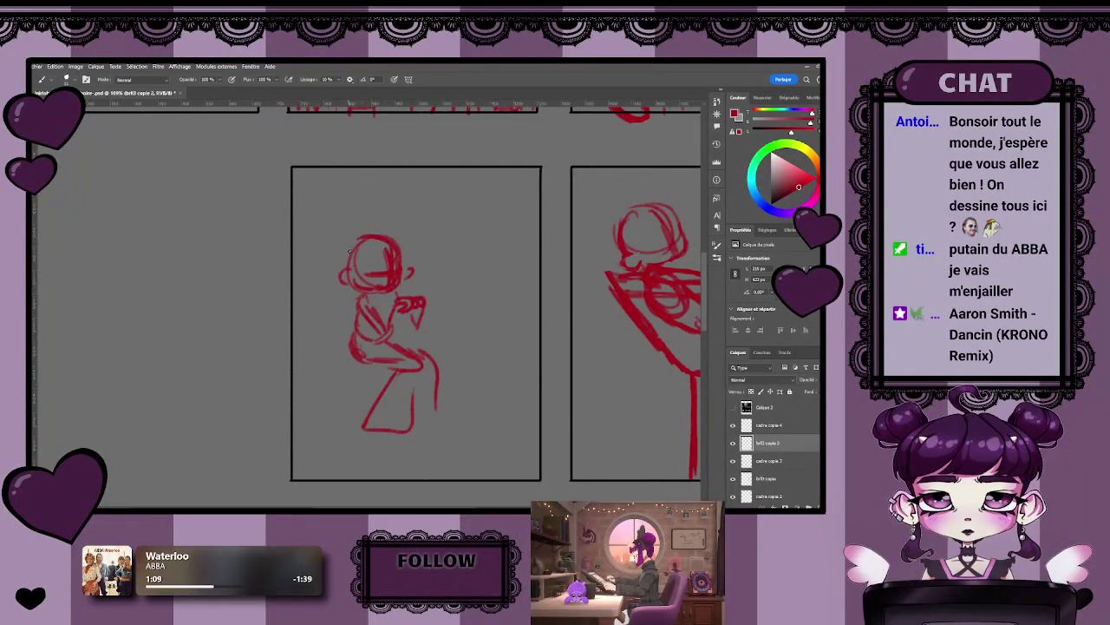
scroll(451, 346, down, 3)
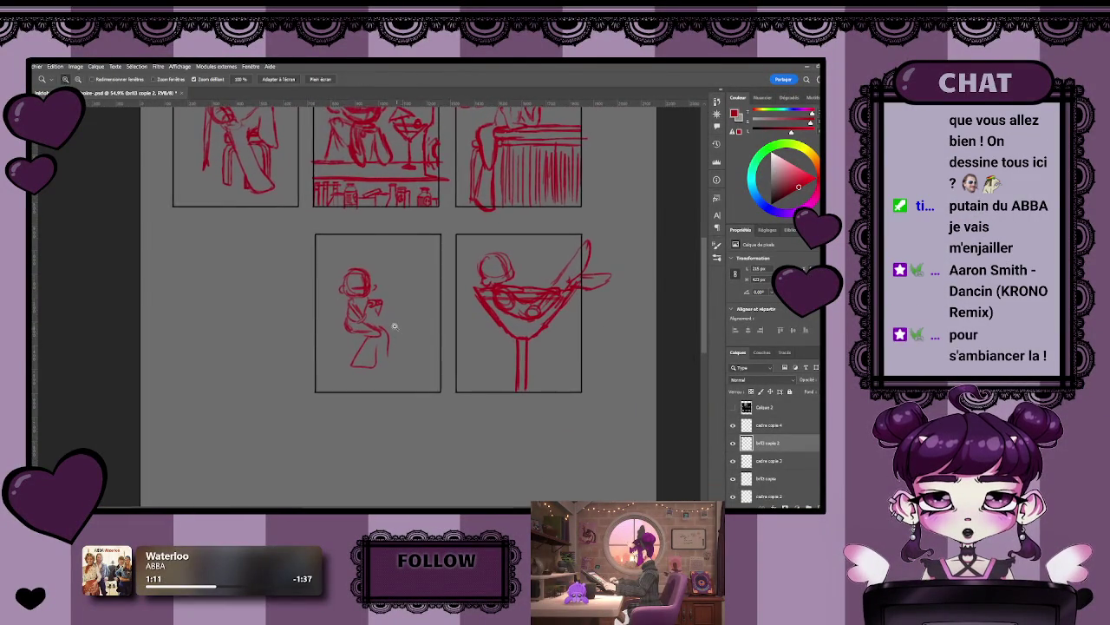
scroll(407, 334, up, 3)
- Draw the tabletop, table and chair legs, and the chair seat beside the figure
mouse_move(347, 317)
mouse_down()
mouse_move(423, 319)
mouse_move(420, 406)
mouse_up()
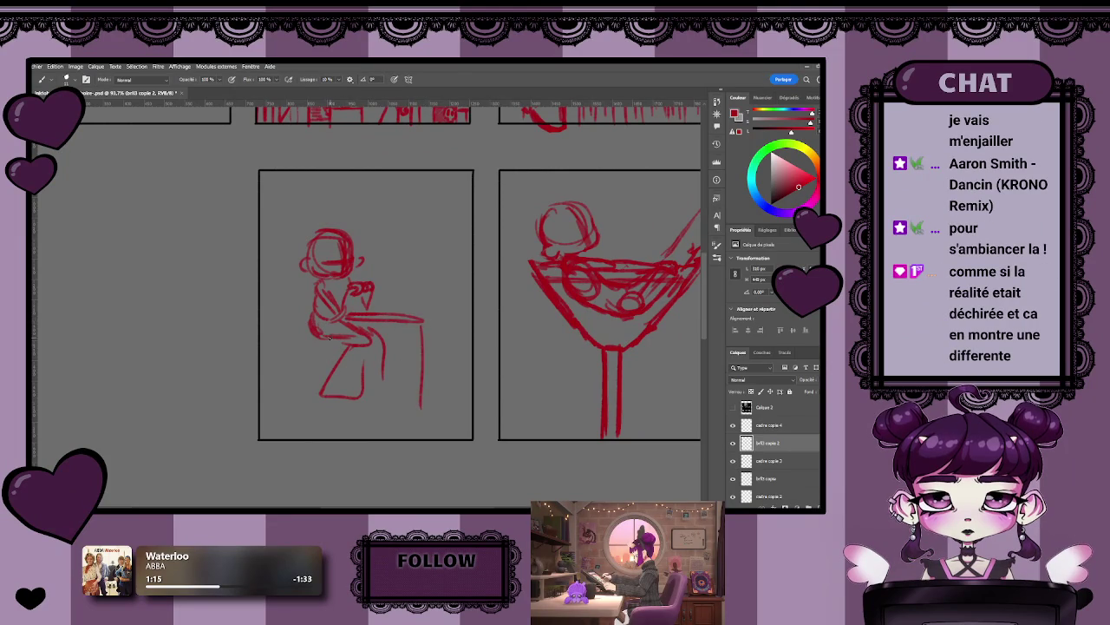
drag(403, 328, 400, 401)
mouse_move(346, 321)
mouse_down()
mouse_move(343, 395)
mouse_move(330, 399)
mouse_up()
drag(333, 321, 357, 319)
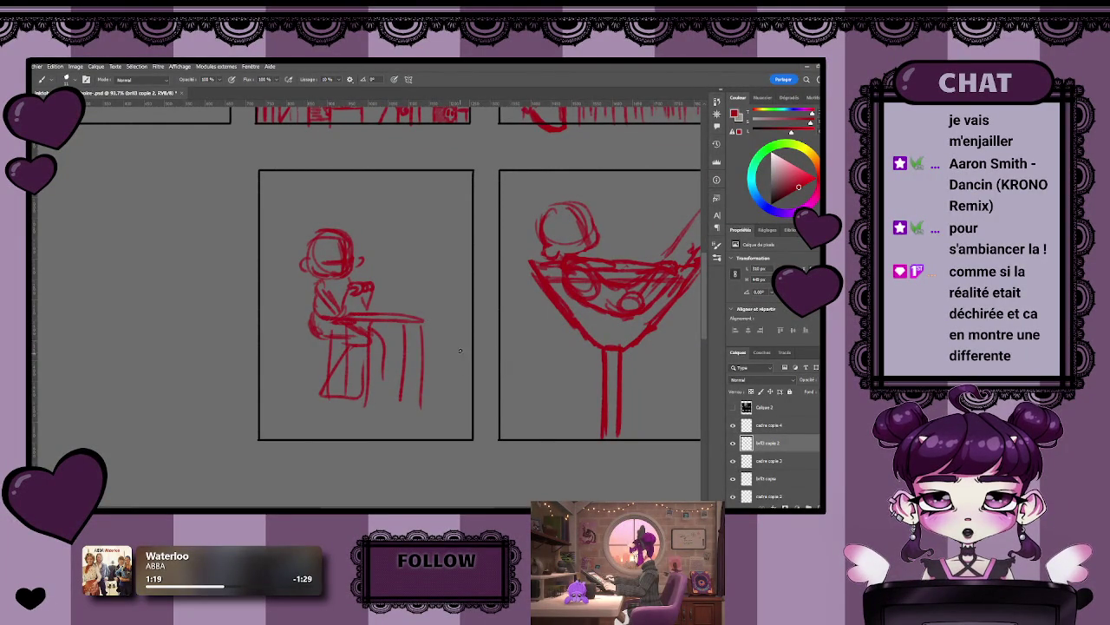
scroll(447, 328, down, 2)
scroll(430, 286, up, 2)
- Add a window frame corner with vertical frame lines behind the figure
mouse_move(410, 218)
mouse_down()
mouse_move(432, 284)
mouse_move(469, 287)
mouse_up()
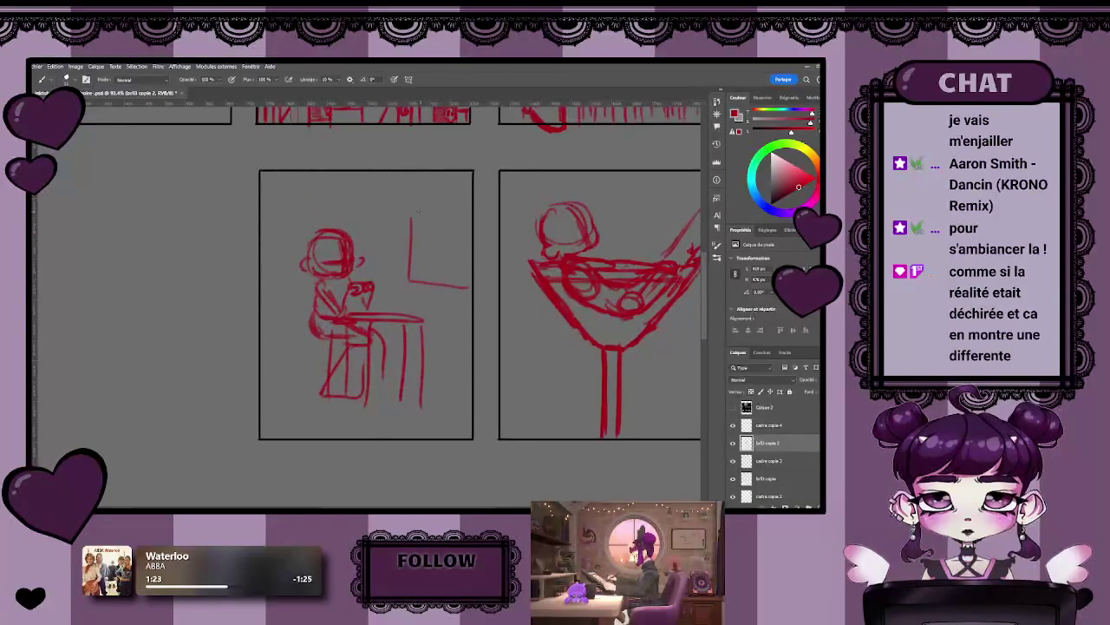
drag(442, 240, 443, 283)
drag(451, 215, 450, 282)
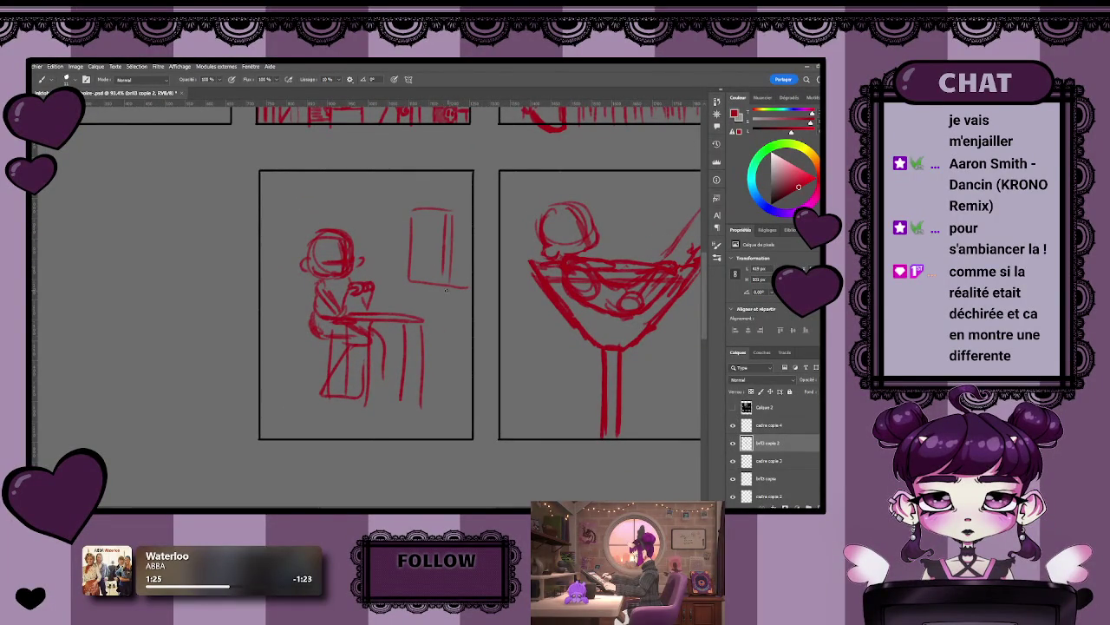
scroll(408, 304, down, 2)
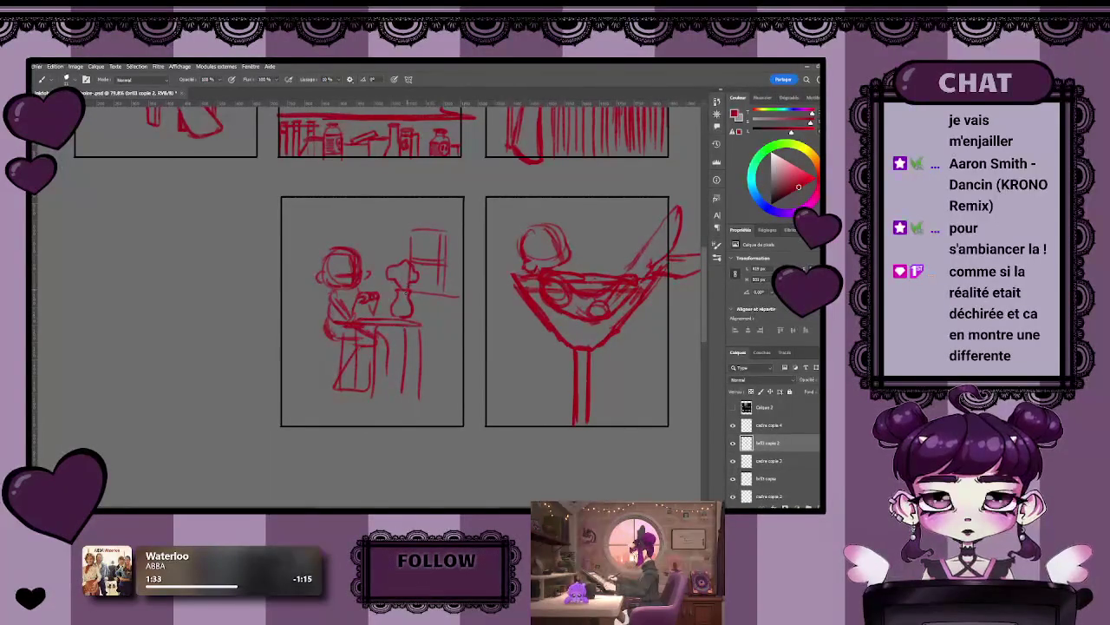
scroll(418, 279, down, 5)
scroll(608, 483, up, 3)
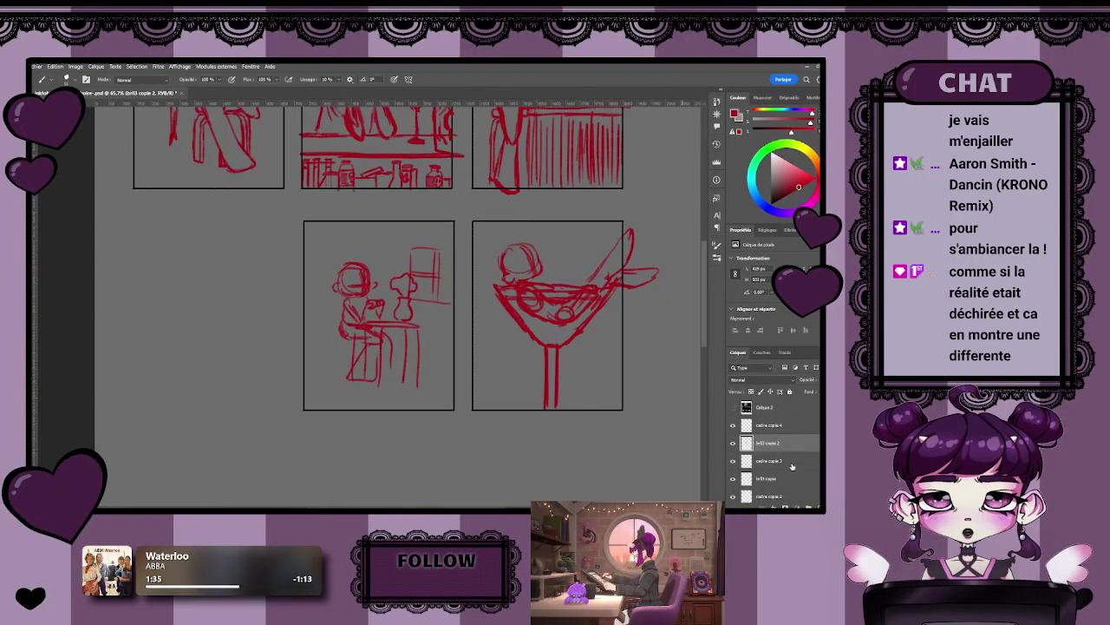
- Add a new layer above the red sketch and pick blue as the drawing colour
click(811, 500)
click(765, 205)
click(787, 189)
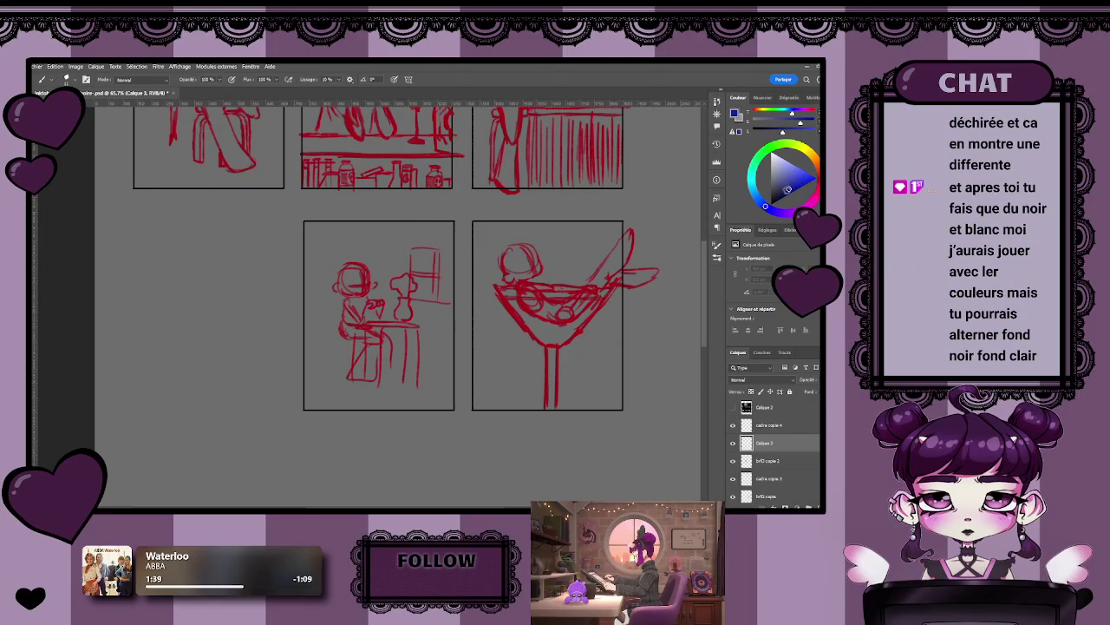
- Draw blue lines down the panel's left side and up beside the figure
scroll(382, 295, up, 2)
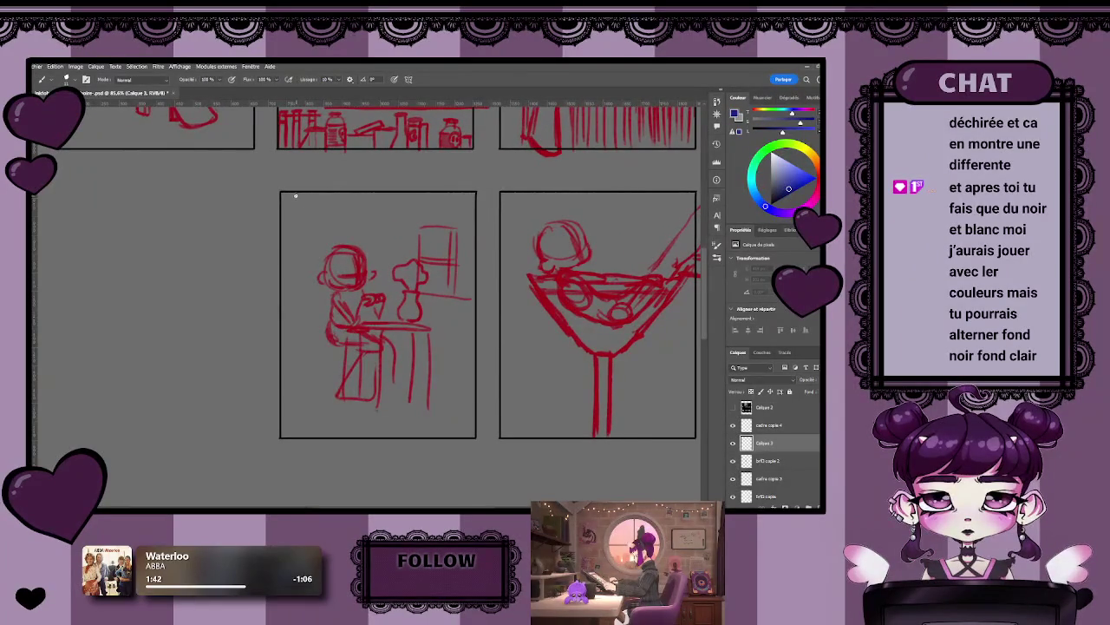
mouse_move(294, 225)
mouse_down()
mouse_move(295, 415)
mouse_move(308, 437)
mouse_up()
drag(318, 359, 335, 198)
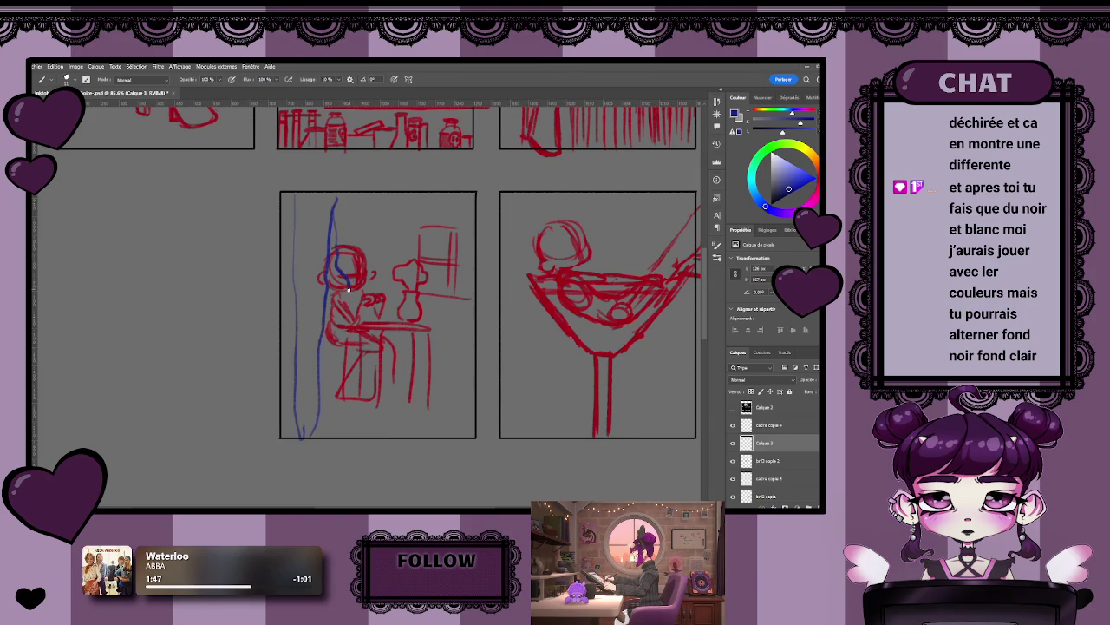
mouse_move(360, 304)
mouse_down()
mouse_move(374, 319)
mouse_move(380, 431)
mouse_move(426, 364)
mouse_move(413, 281)
mouse_move(451, 205)
mouse_up()
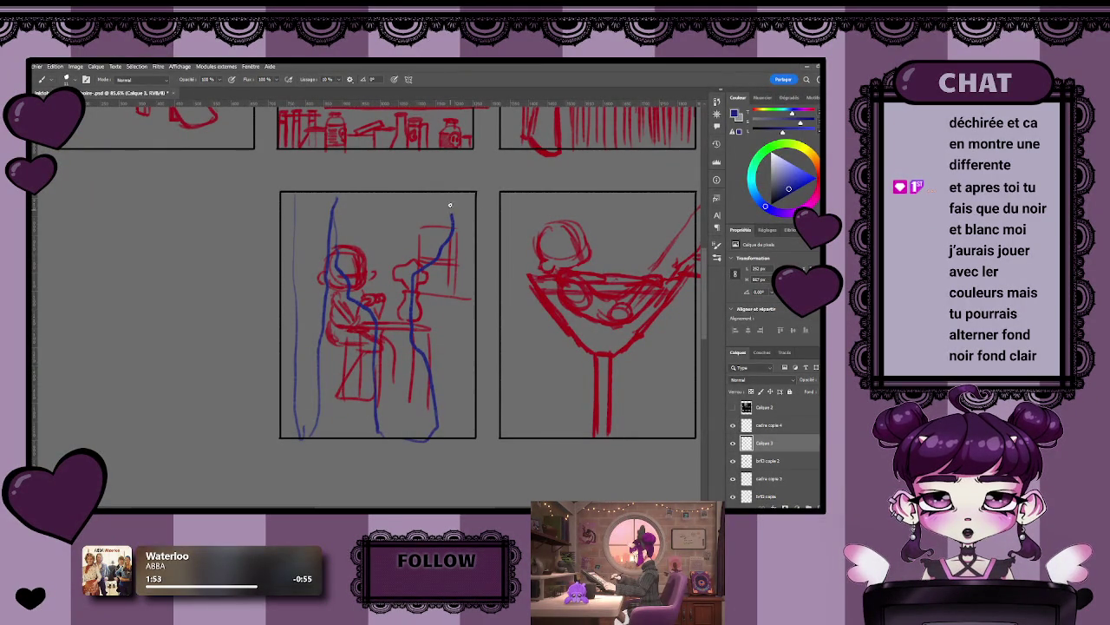
scroll(333, 265, up, 3)
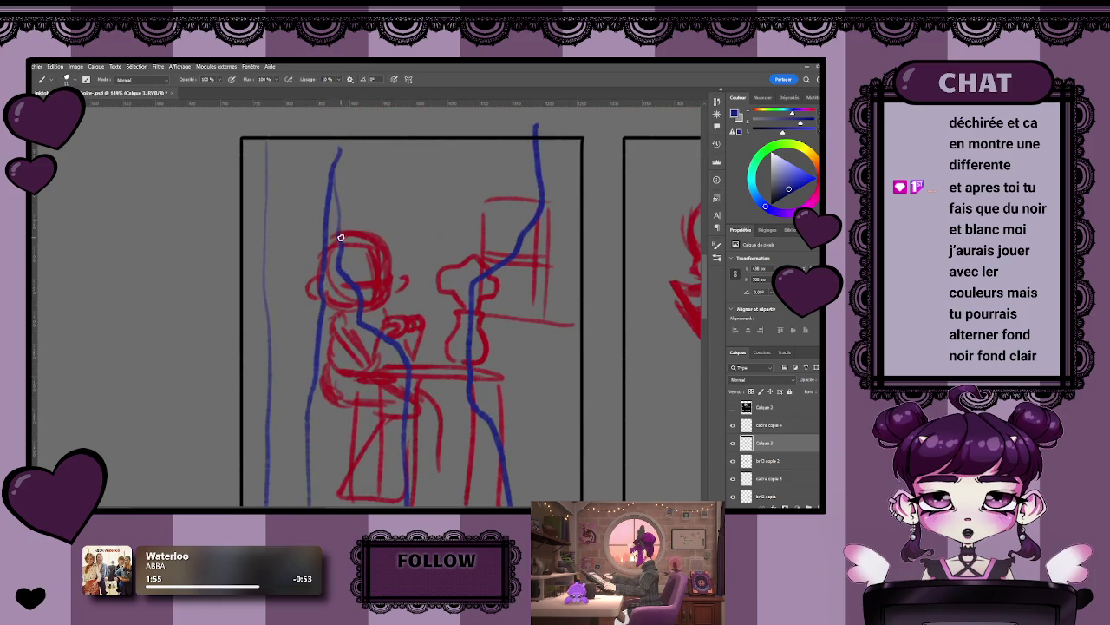
- Outline the figure's head, arm and raised hand in blue
drag(340, 237, 392, 282)
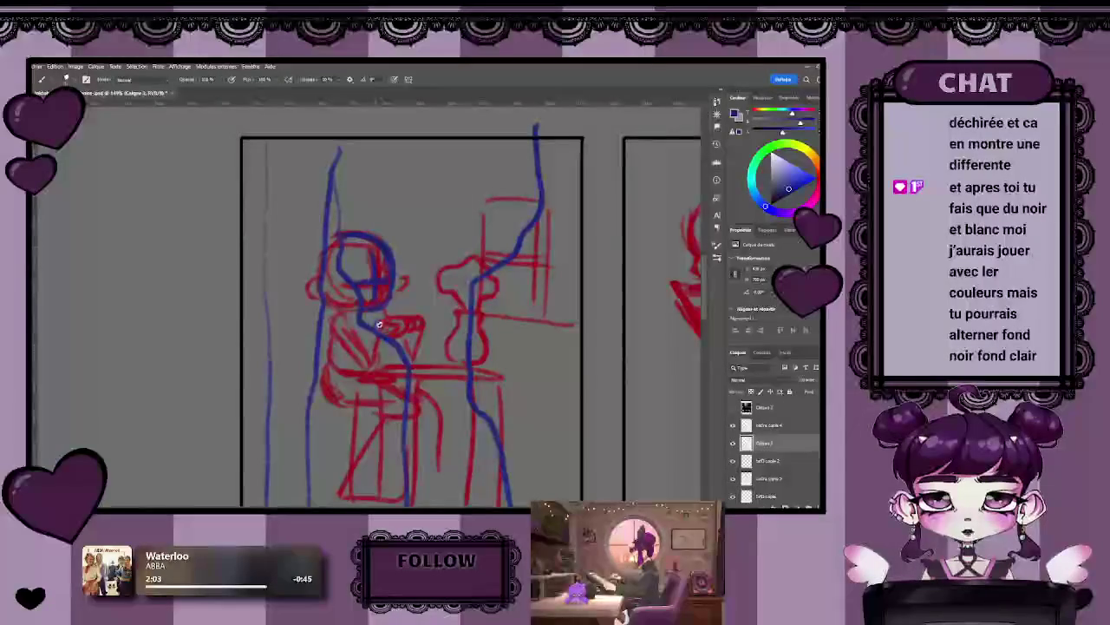
mouse_move(391, 323)
mouse_down()
mouse_move(413, 311)
mouse_move(407, 334)
mouse_up()
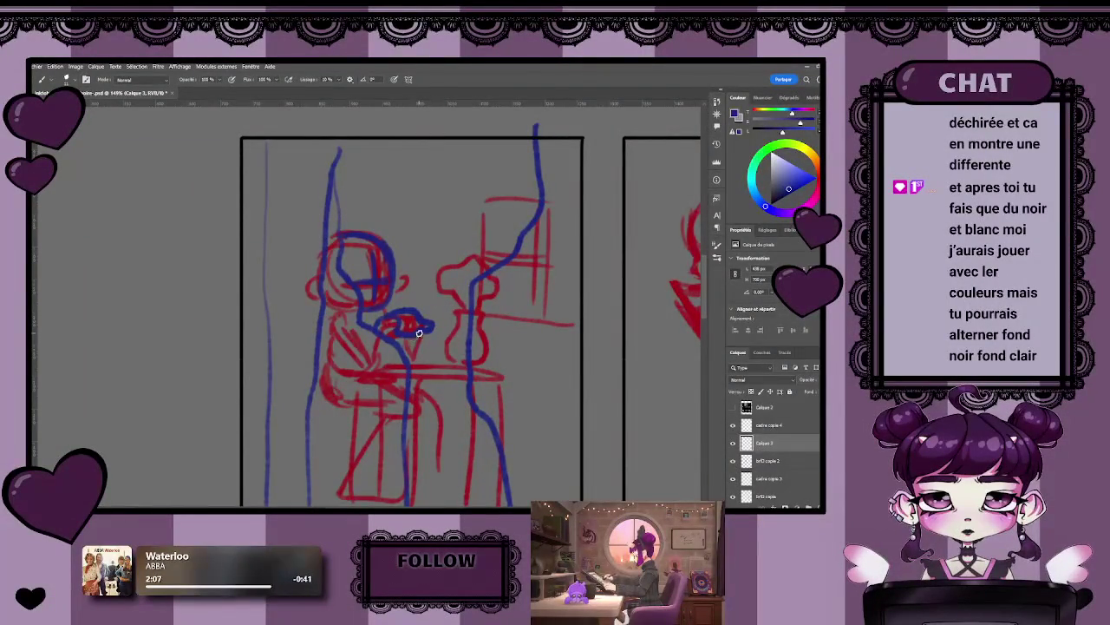
drag(414, 338, 410, 367)
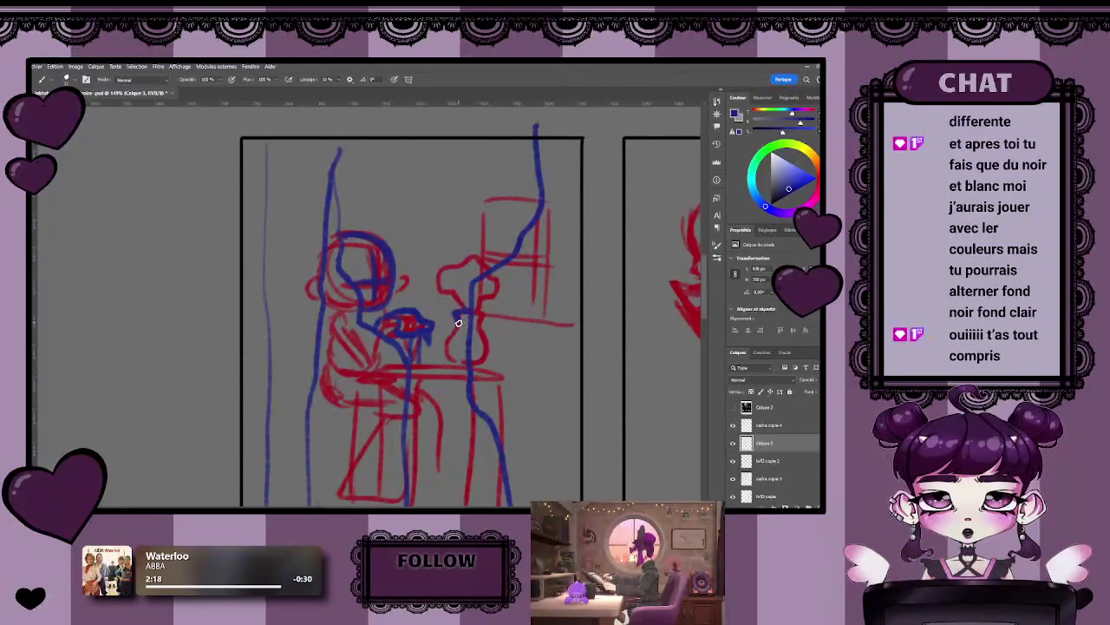
mouse_move(460, 304)
mouse_down()
mouse_move(454, 223)
mouse_move(474, 216)
mouse_move(487, 245)
mouse_move(480, 255)
mouse_up()
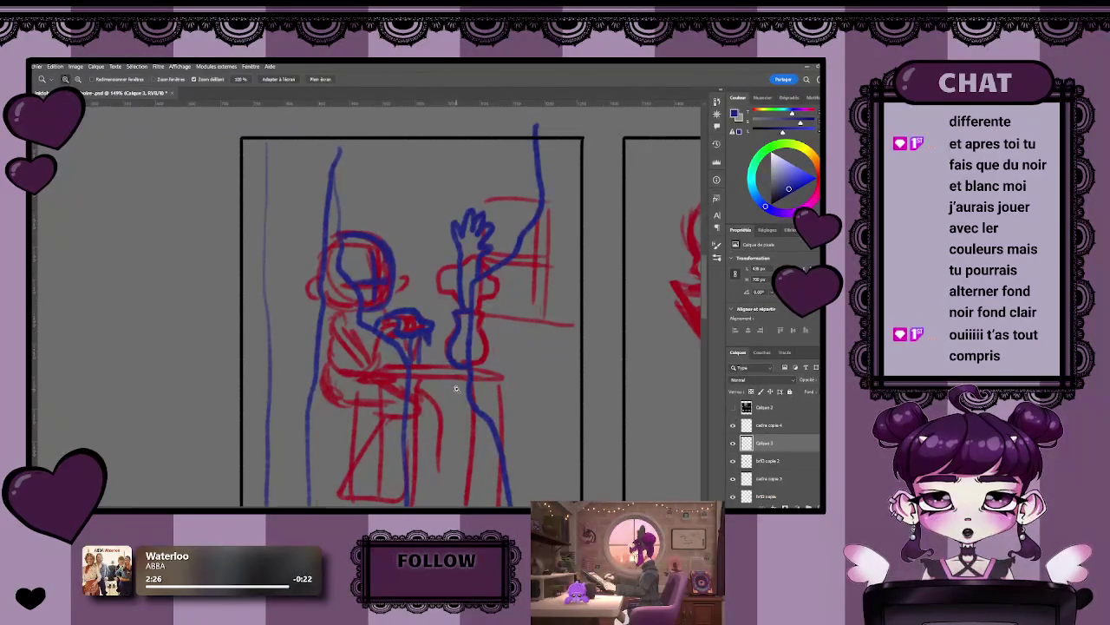
scroll(463, 336, down, 5)
scroll(433, 347, up, 3)
scroll(412, 368, up, 2)
scroll(411, 368, up, 2)
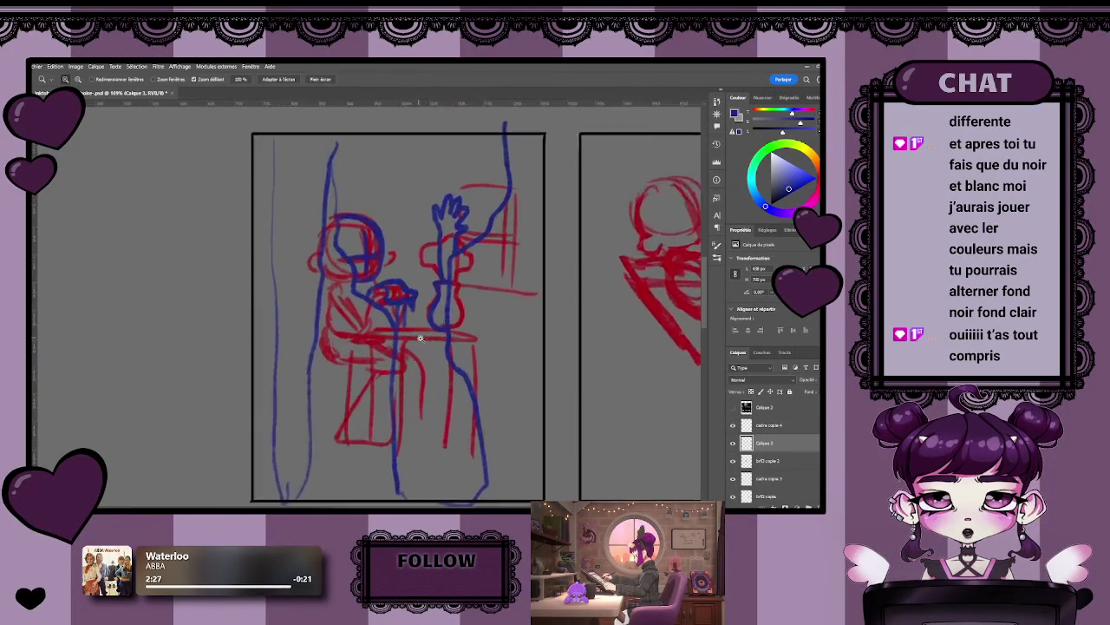
scroll(425, 351, up, 2)
- Draw the table edge and its legs in blue
drag(388, 344, 453, 345)
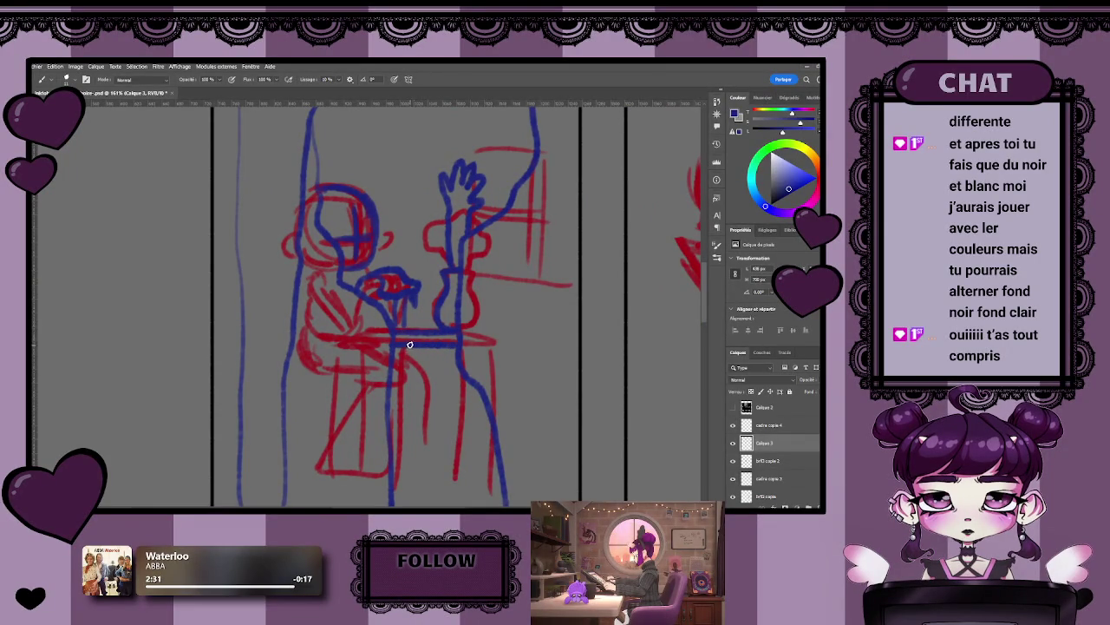
mouse_move(400, 350)
mouse_down()
mouse_move(403, 445)
mouse_move(428, 320)
mouse_move(411, 335)
mouse_move(418, 222)
mouse_move(419, 273)
mouse_up()
scroll(446, 355, down, 1)
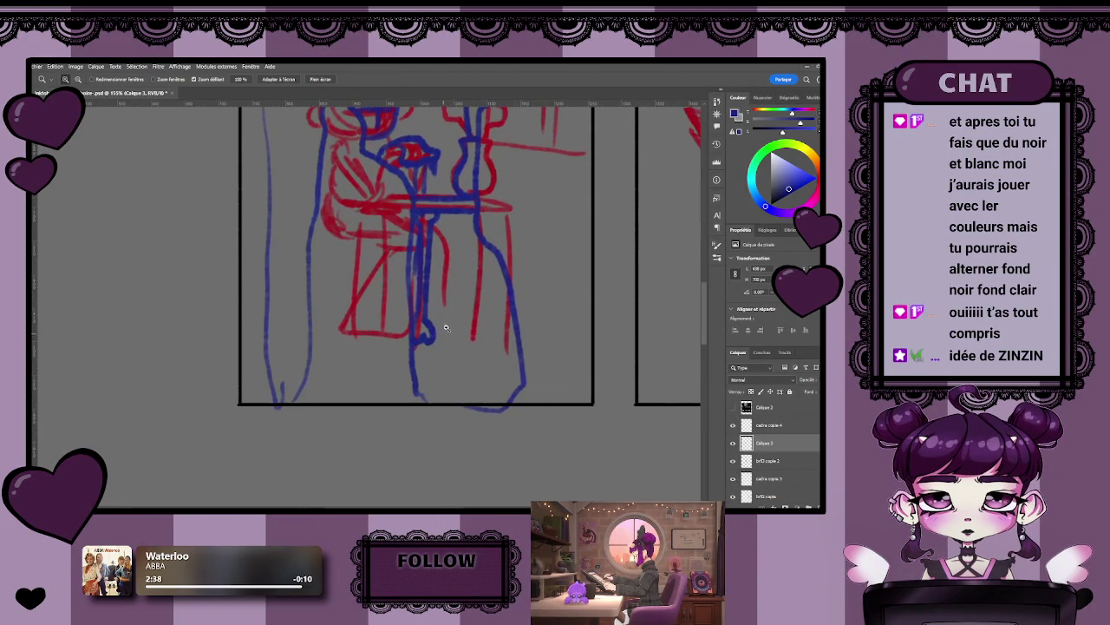
drag(476, 327, 478, 246)
- Zoom out to see several panels and create a new empty layer for the background
key(z)
mouse_move(458, 344)
mouse_down()
mouse_move(421, 344)
mouse_move(449, 376)
mouse_up()
key(b)
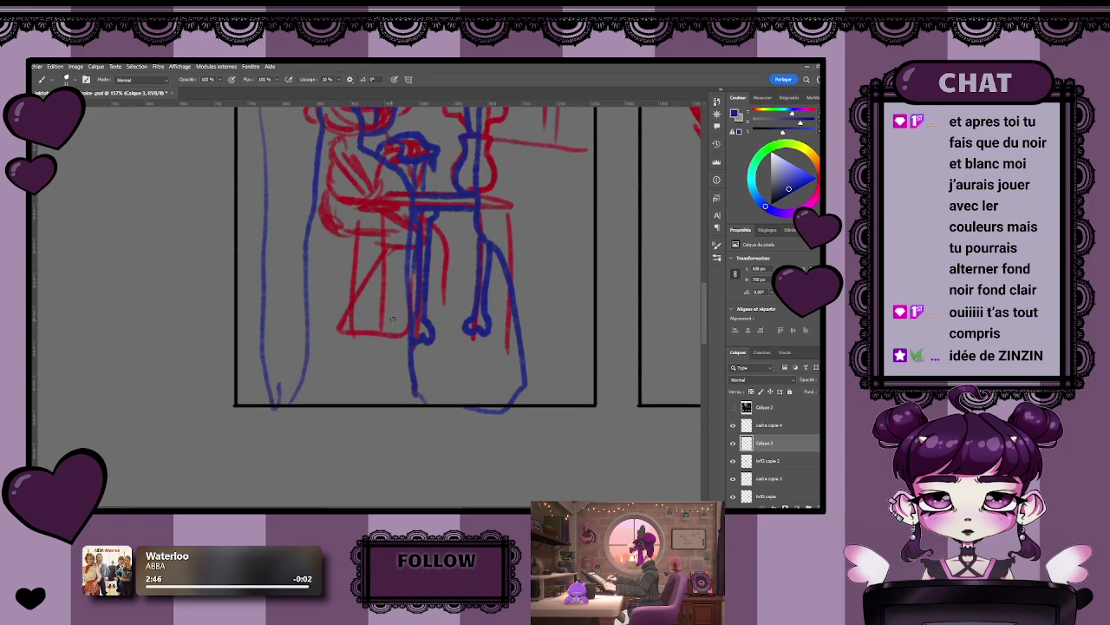
scroll(392, 319, up, 2)
scroll(365, 317, up, 2)
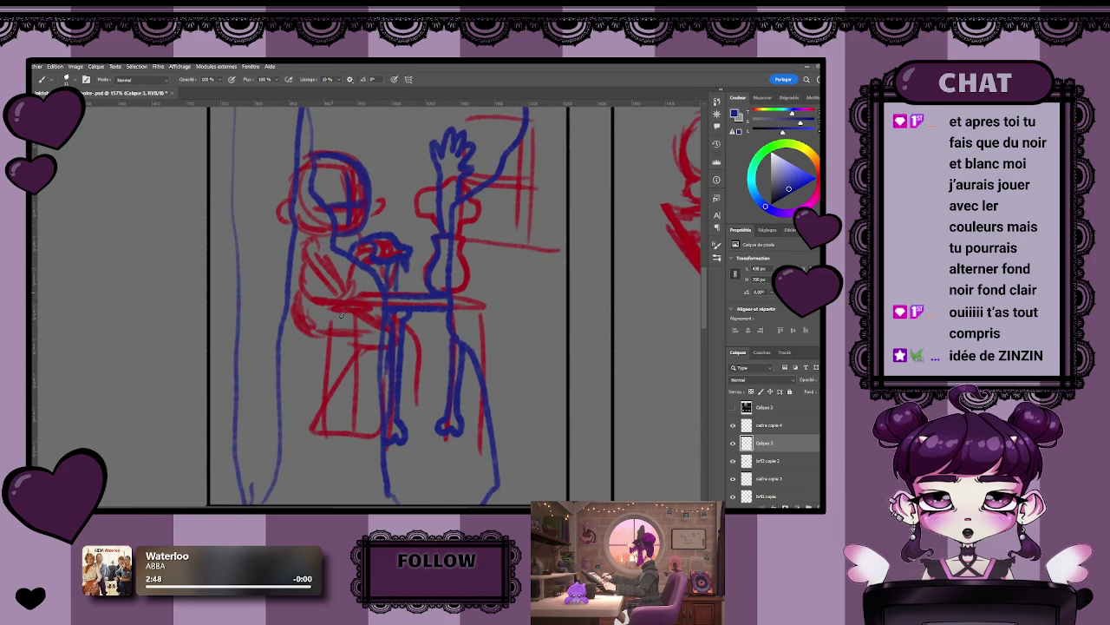
scroll(340, 314, down, 2)
scroll(340, 314, down, 3)
scroll(304, 347, up, 2)
scroll(303, 347, up, 1)
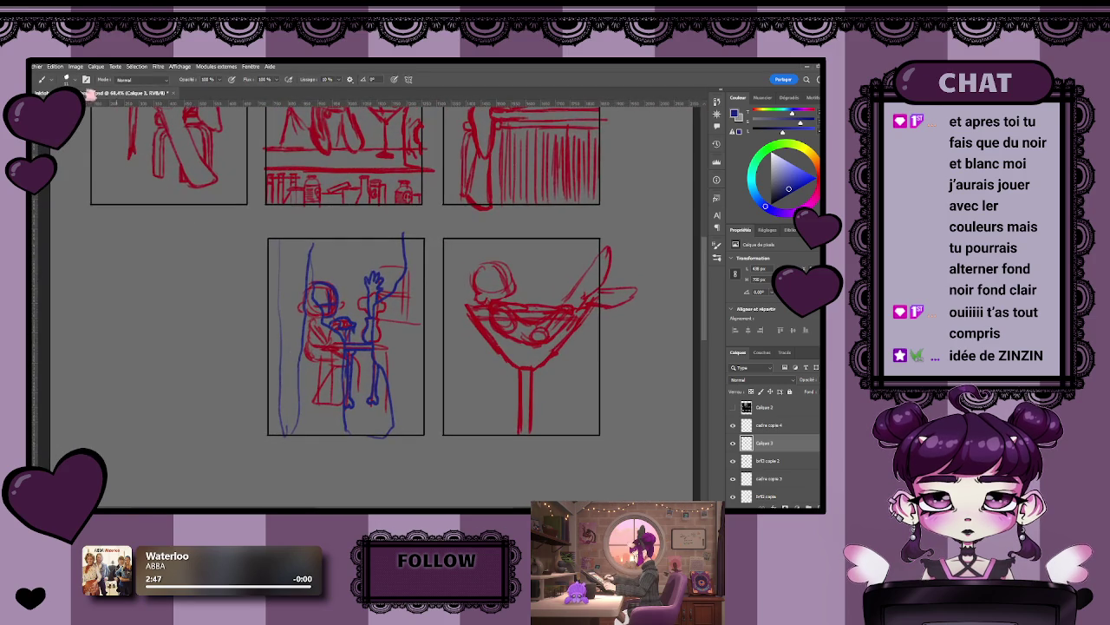
key(ctrl+shift+alt+n)
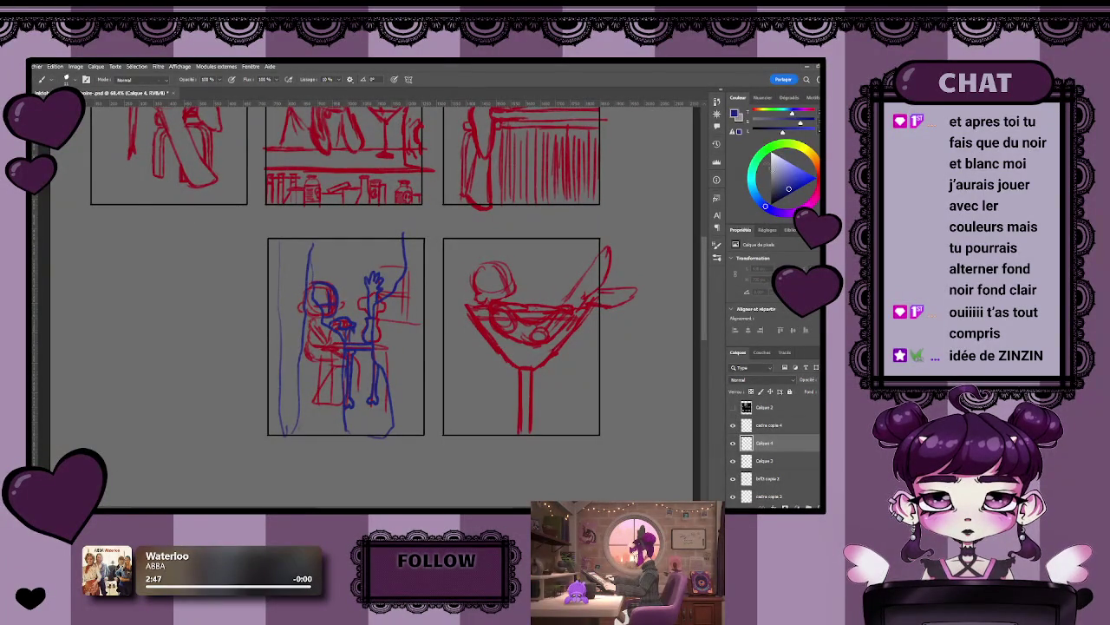
- Lasso the area around the figure and paint it green, then deselect
key(x)
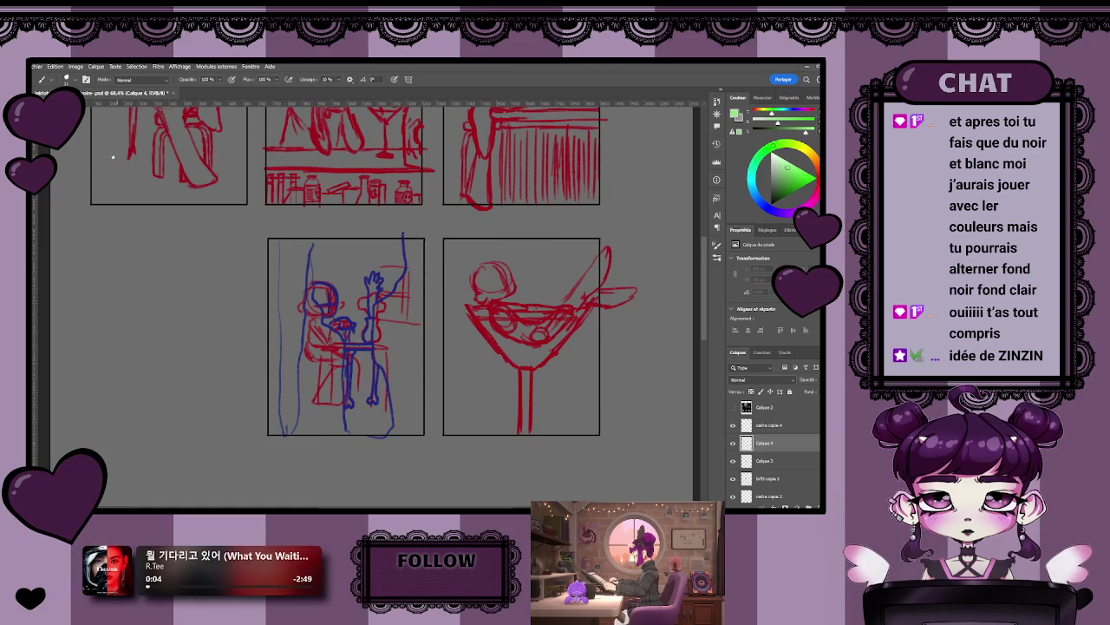
key(b)
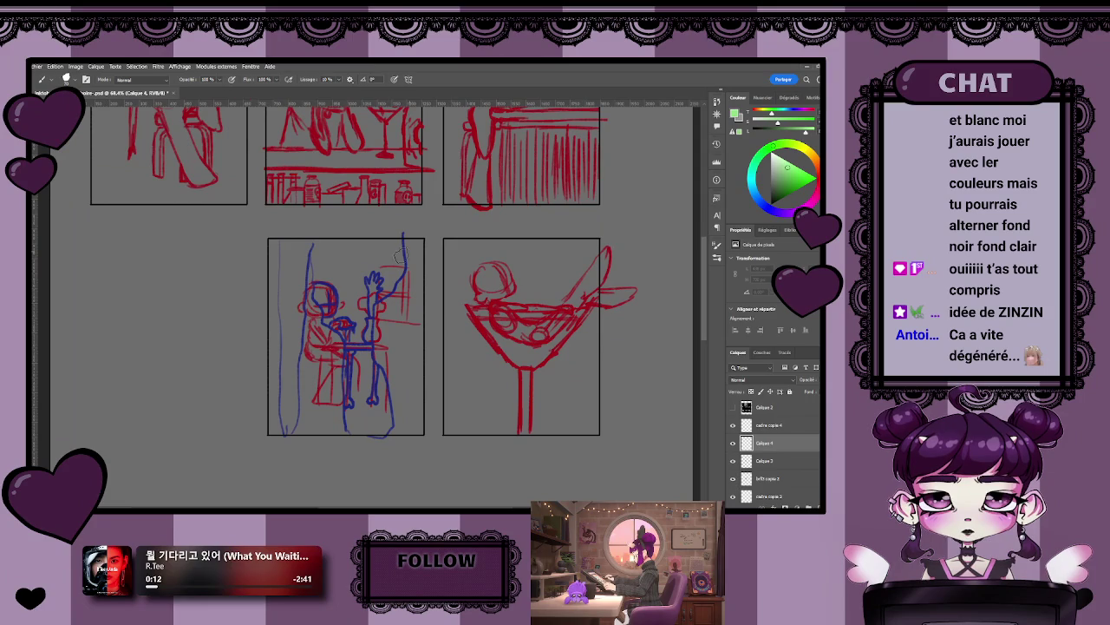
key(l)
mouse_move(278, 233)
mouse_down()
mouse_move(287, 450)
mouse_move(314, 279)
mouse_move(348, 371)
mouse_move(351, 438)
mouse_move(370, 462)
mouse_move(394, 406)
mouse_up()
mouse_move(384, 368)
mouse_down()
mouse_move(377, 323)
mouse_move(408, 278)
mouse_move(404, 230)
mouse_up()
key(b)
mouse_move(318, 235)
mouse_down()
mouse_move(235, 367)
mouse_move(328, 362)
mouse_move(385, 483)
mouse_move(371, 454)
mouse_up()
key(ctrl+d)
- Move the green layer beneath the sketch layer and zoom the view back out
drag(777, 443, 775, 477)
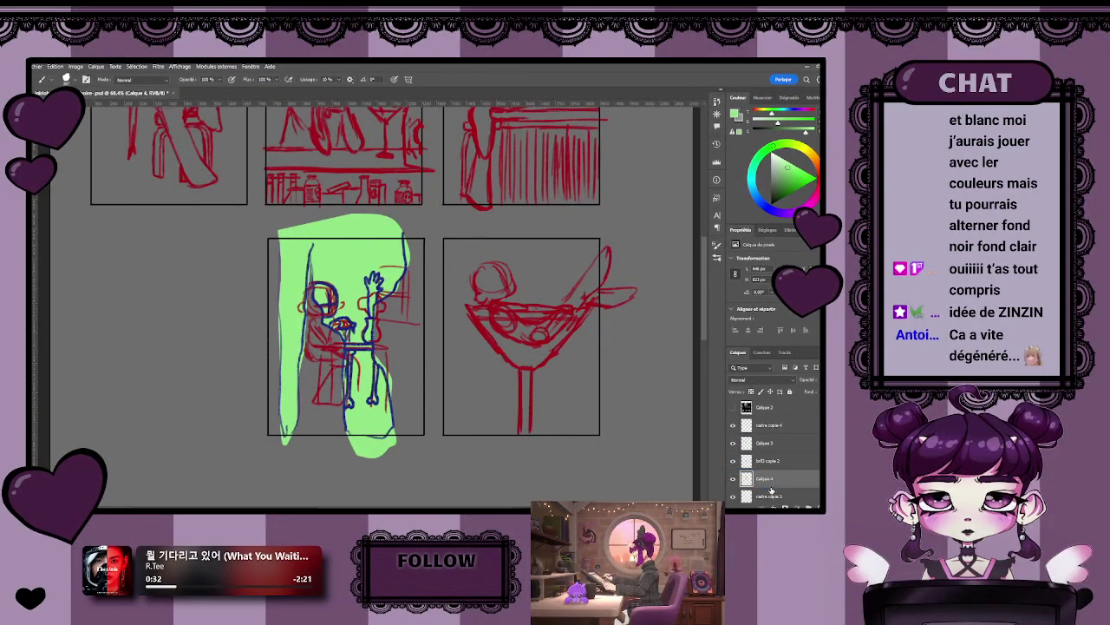
key(z)
click(380, 318)
alt+click(380, 319)
key(b)
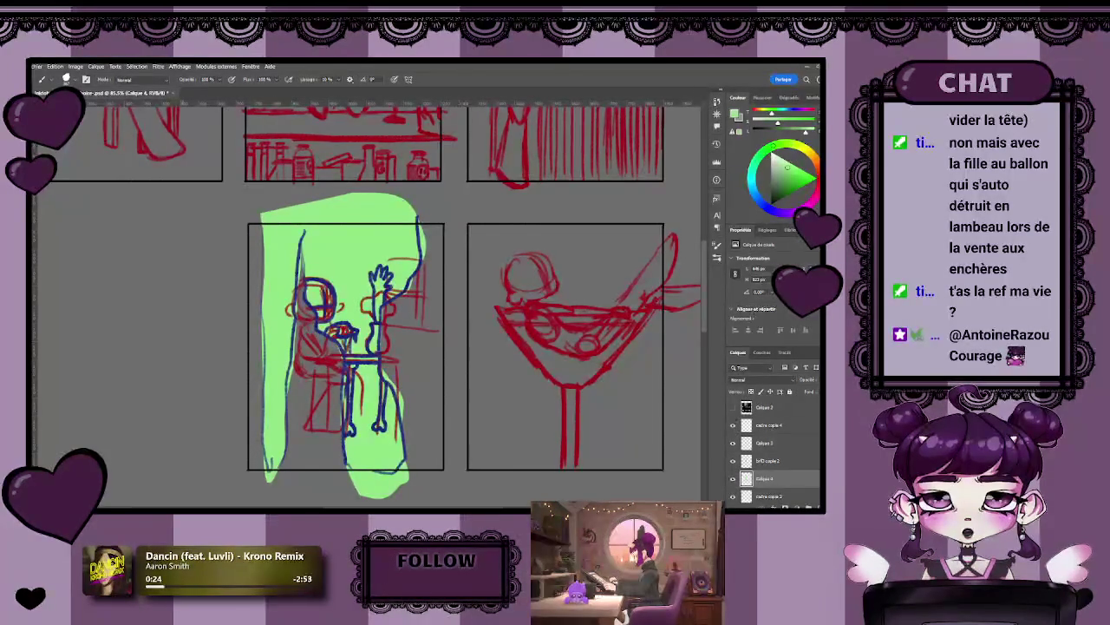
- Cycle the green layer's blend modes until it reads as muted dark green, then add a brush touch on the figure
key(i)
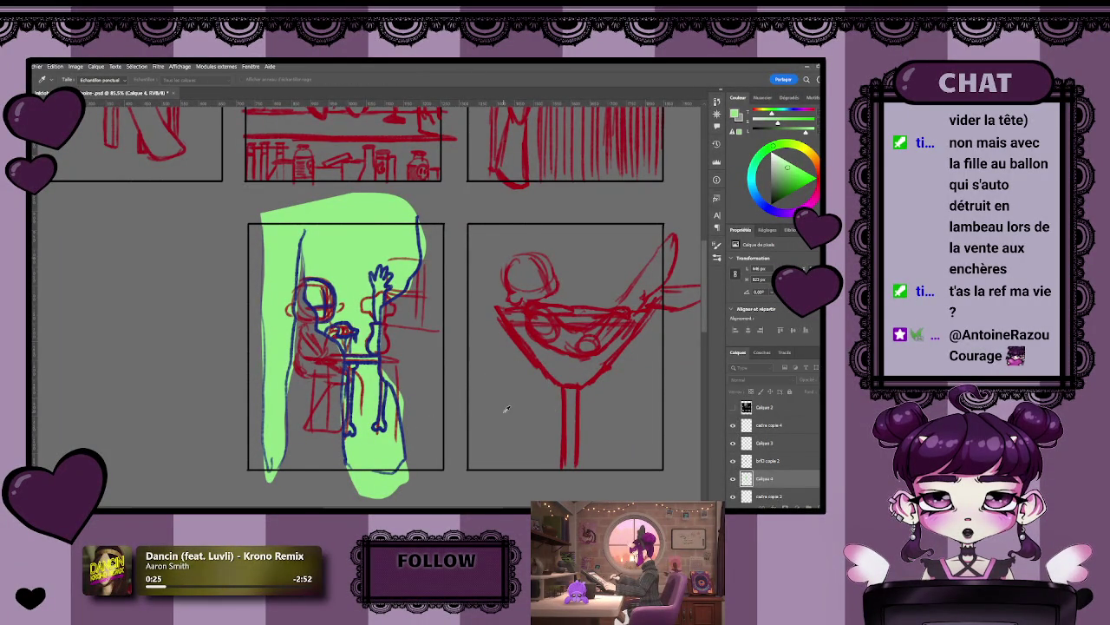
key(shift+alt+m)
key(shift+alt+n)
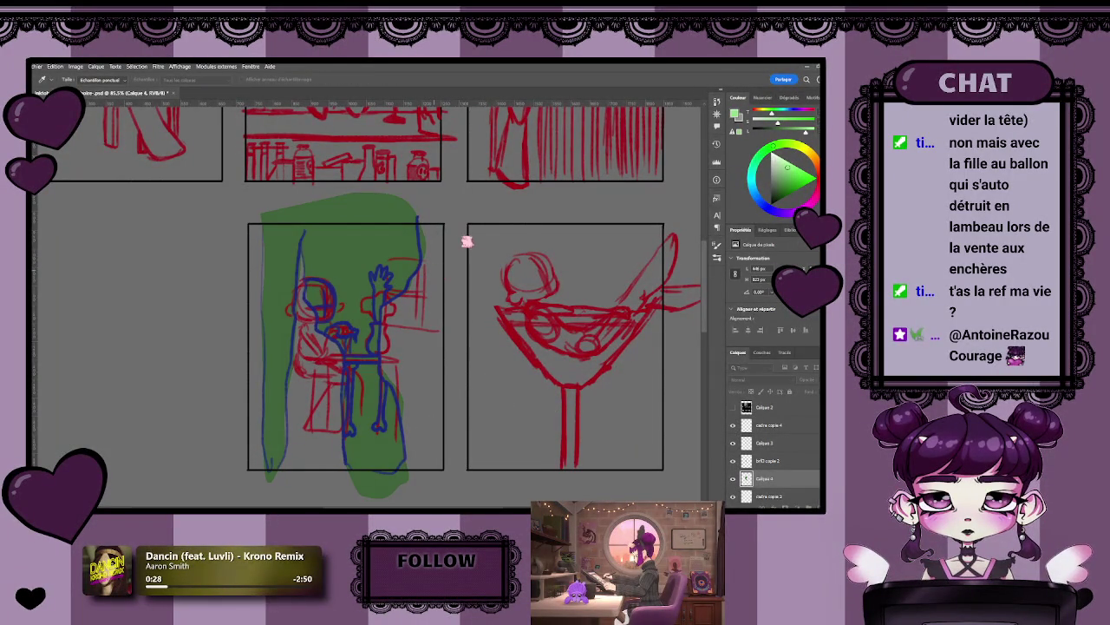
key(shift+alt+o)
key(shift+alt+f)
key(b)
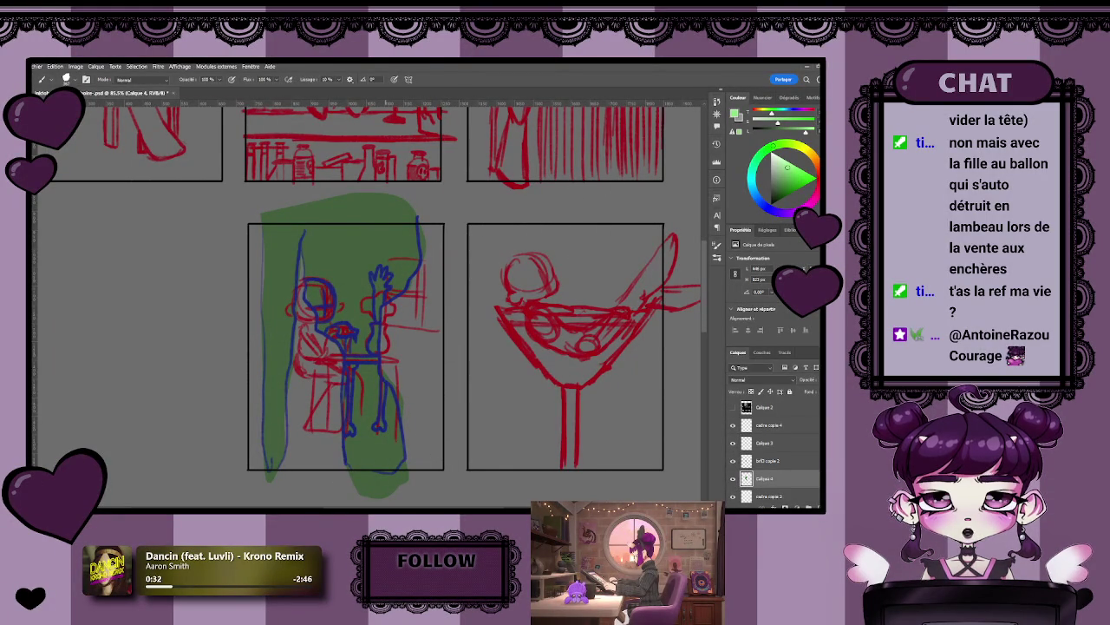
drag(408, 328, 355, 286)
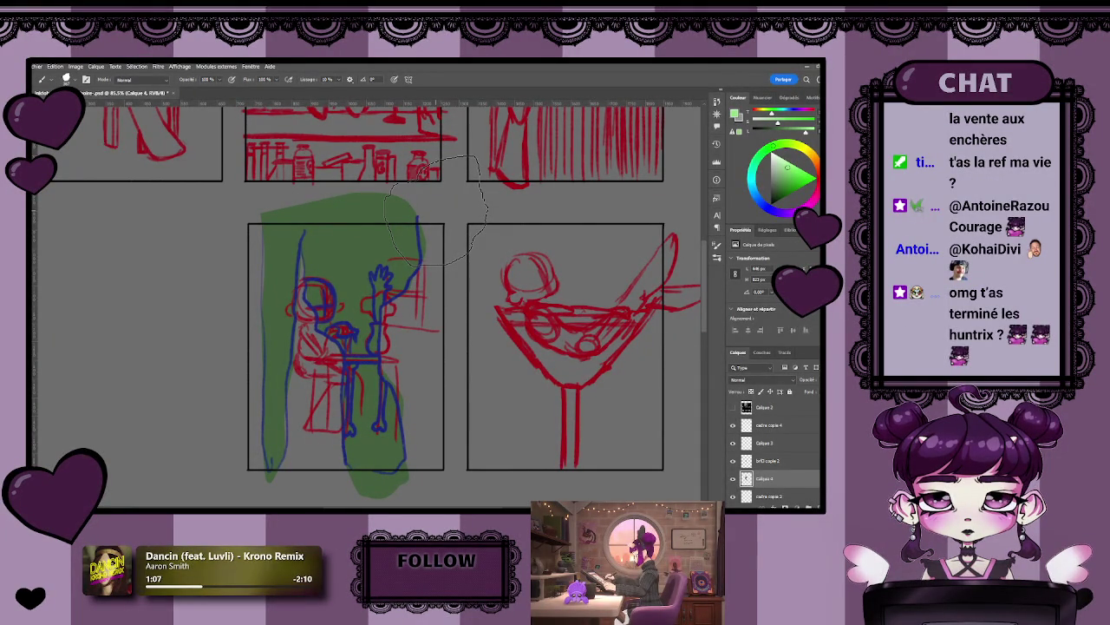
- Zoom in and re-centre the view on the green-backed figure panel
key(z)
click(415, 348)
scroll(414, 348, down, 3)
key(b)
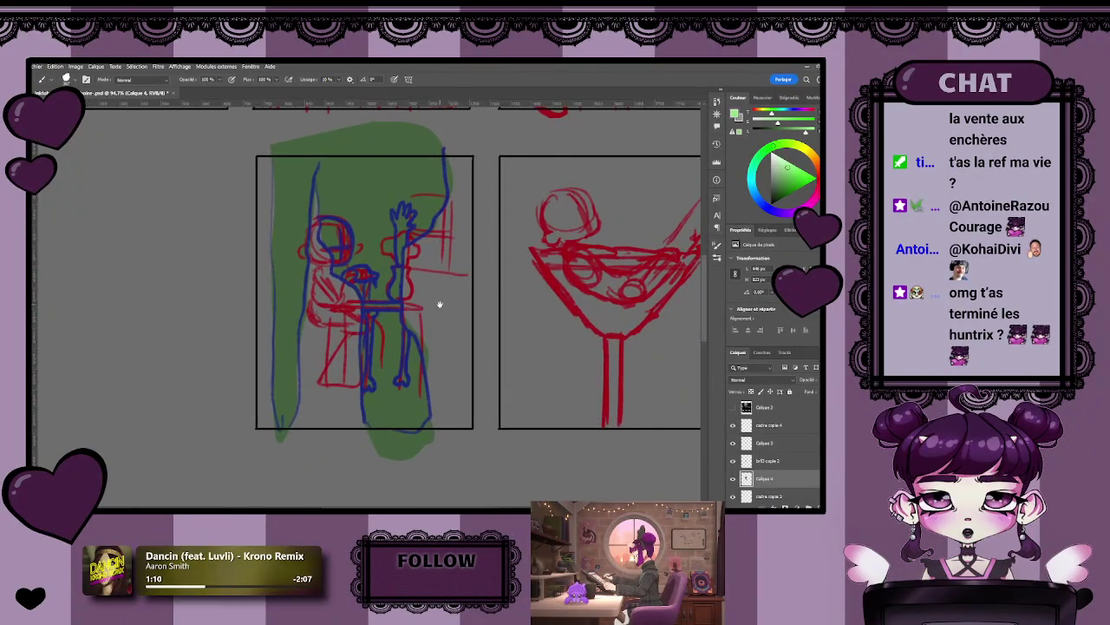
drag(440, 304, 419, 329)
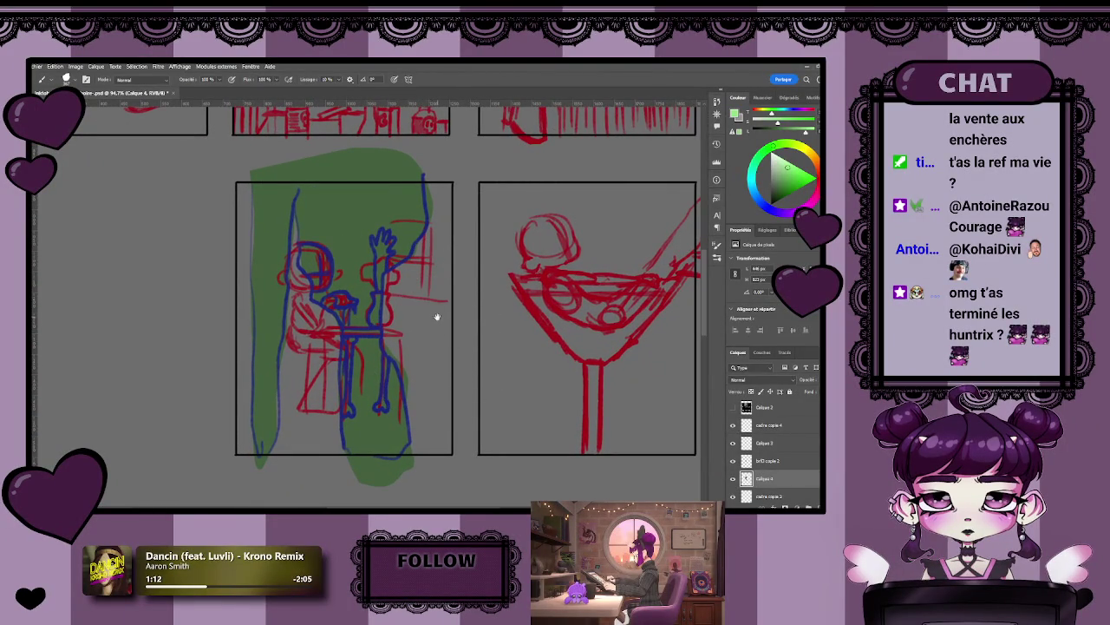
drag(477, 290, 513, 286)
- Lasso and delete the green overflow above and below the panel frame
key(l)
mouse_move(276, 162)
mouse_down()
mouse_move(479, 180)
mouse_move(270, 173)
mouse_up()
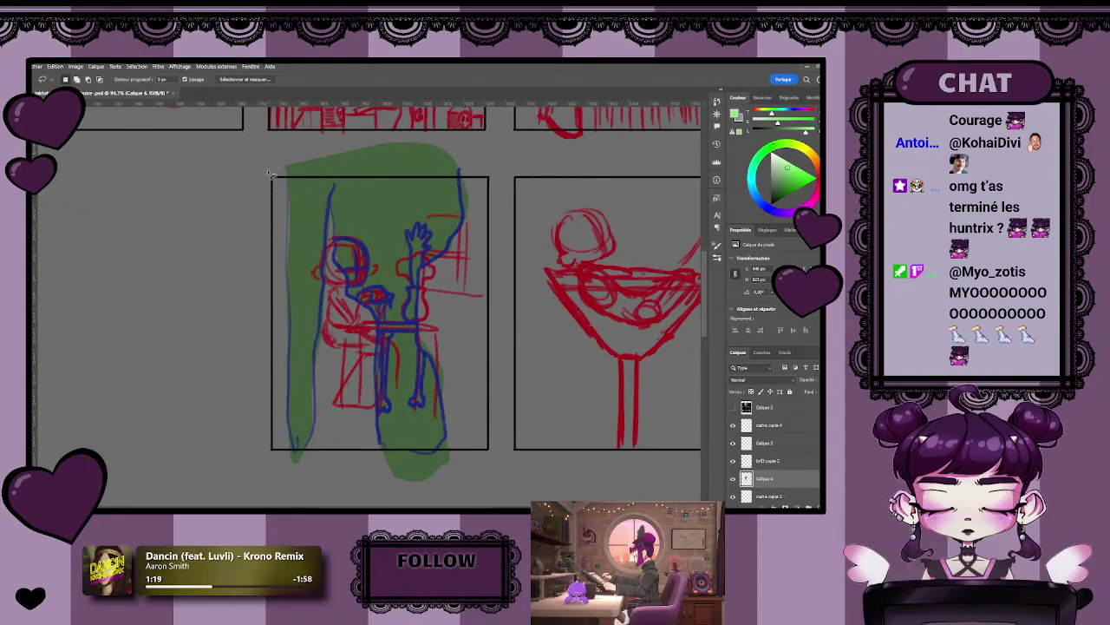
drag(270, 174, 269, 158)
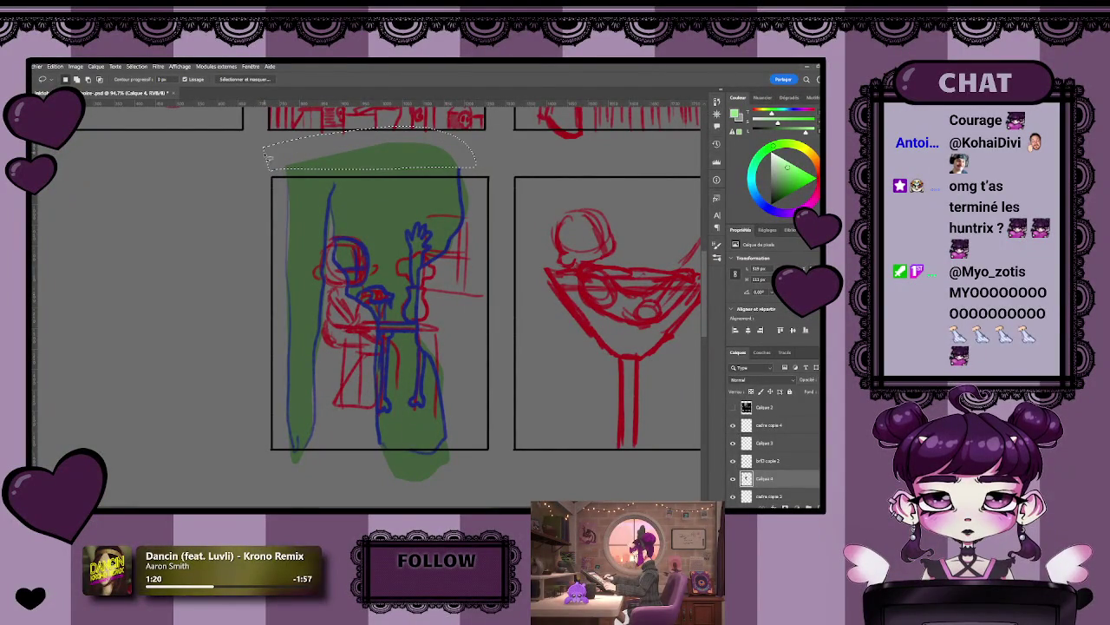
key(Delete)
drag(282, 460, 275, 458)
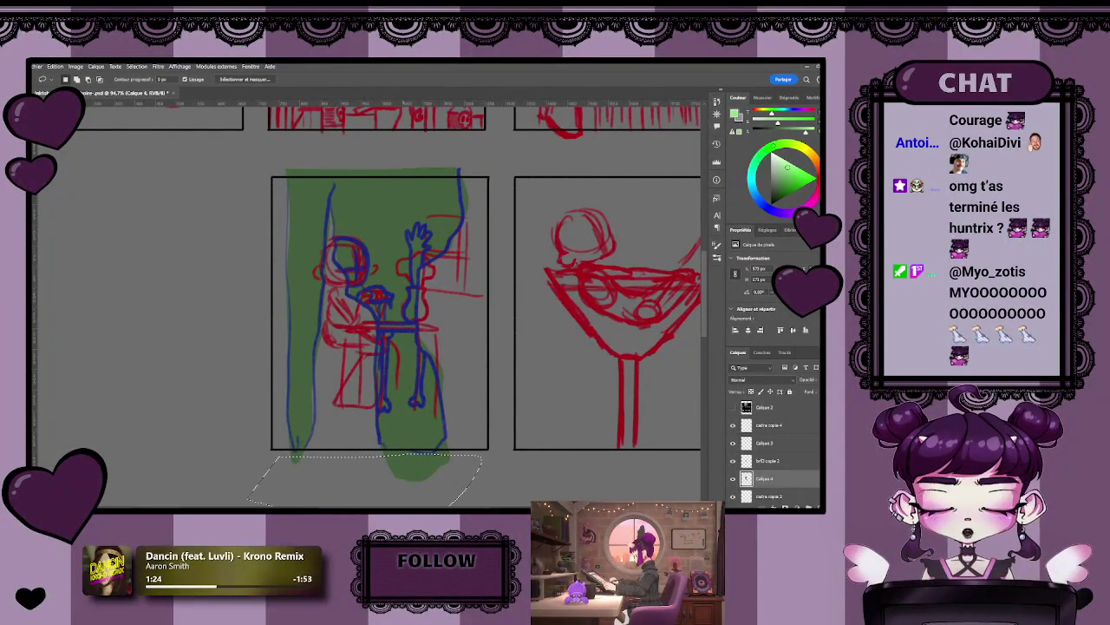
key(Delete)
scroll(518, 406, down, 3)
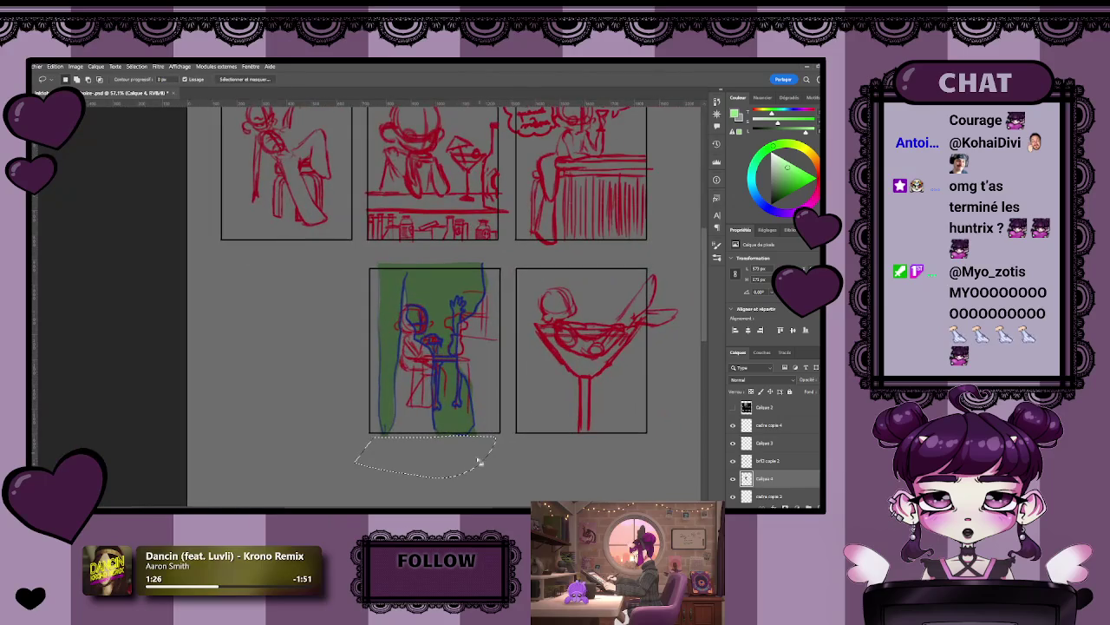
- Zoom in and back out to check the trimmed green panel against the panels above
key(z)
click(477, 411)
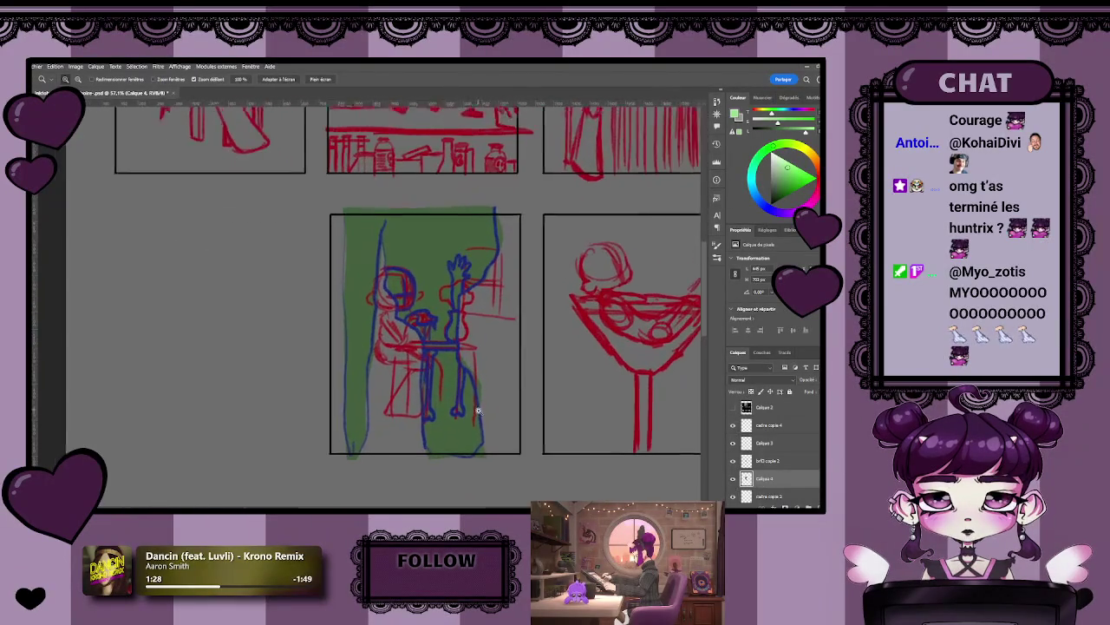
scroll(411, 397, down, 3)
key(l)
key(z)
drag(387, 396, 428, 408)
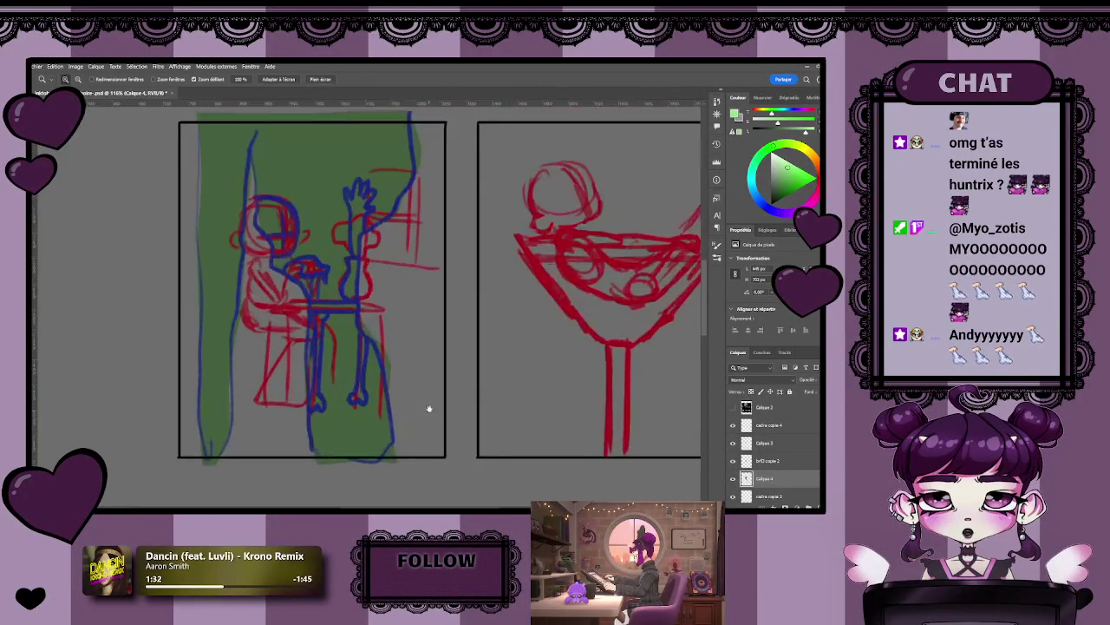
drag(428, 407, 453, 420)
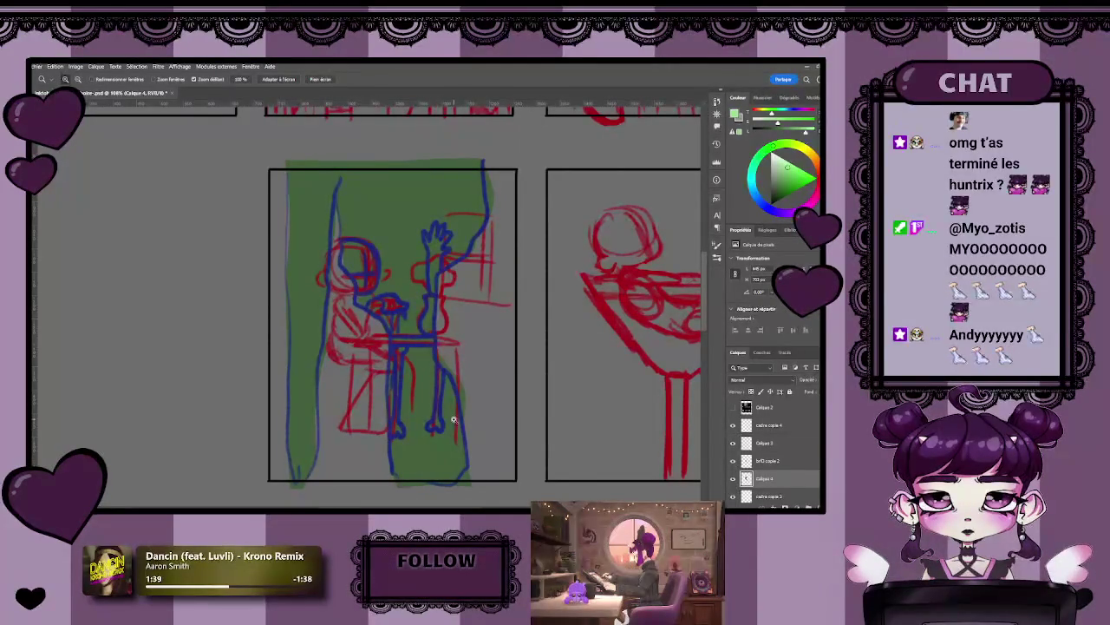
scroll(376, 333, down, 1)
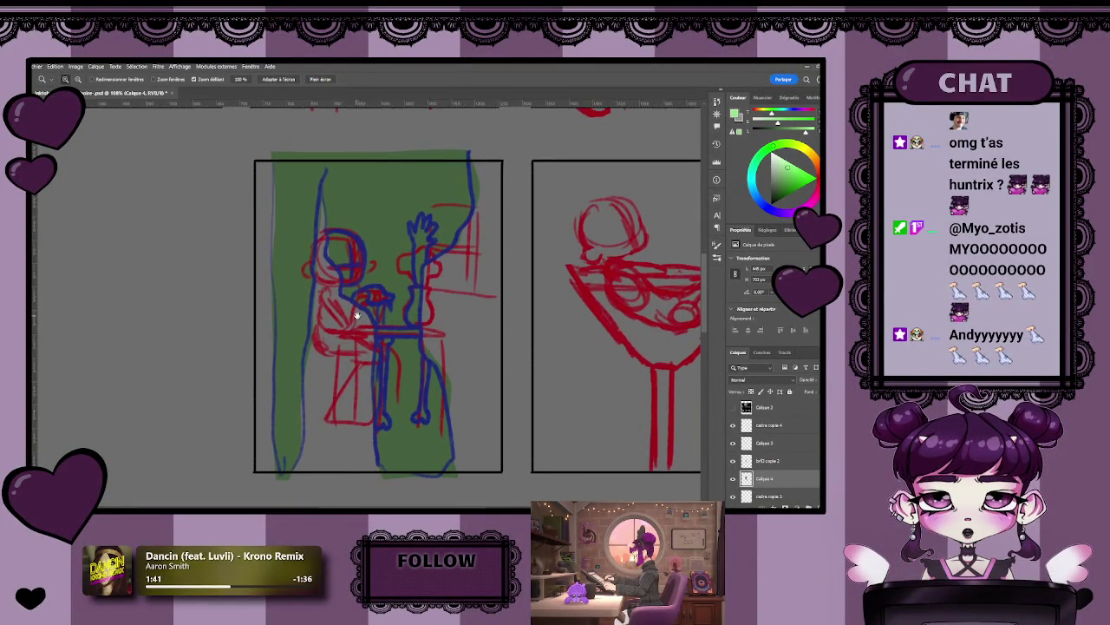